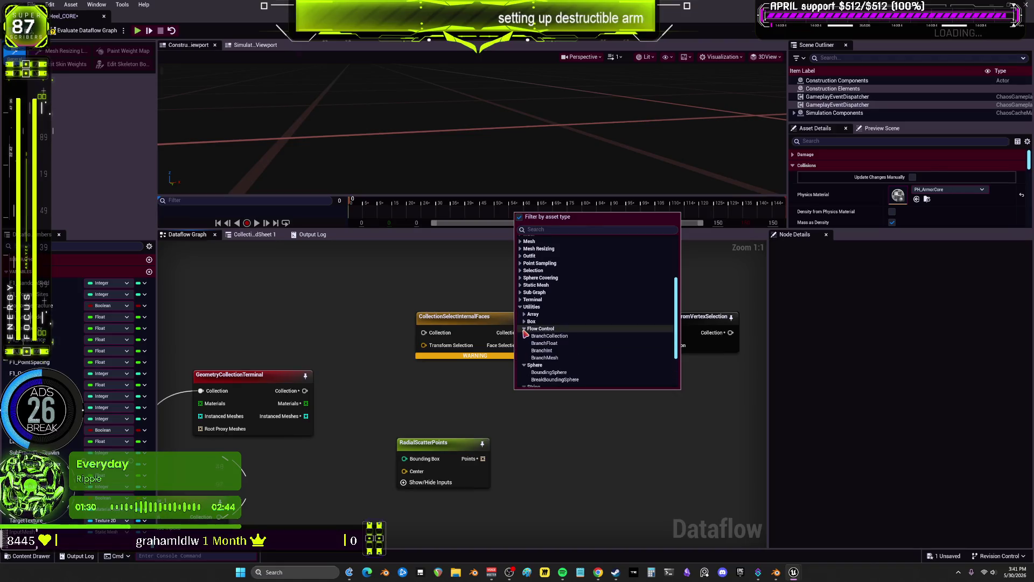
Add a SelectionToVertexList node from Selection > Utility and place it below CollectionSelectInternalFaces.
left_click(524, 314)
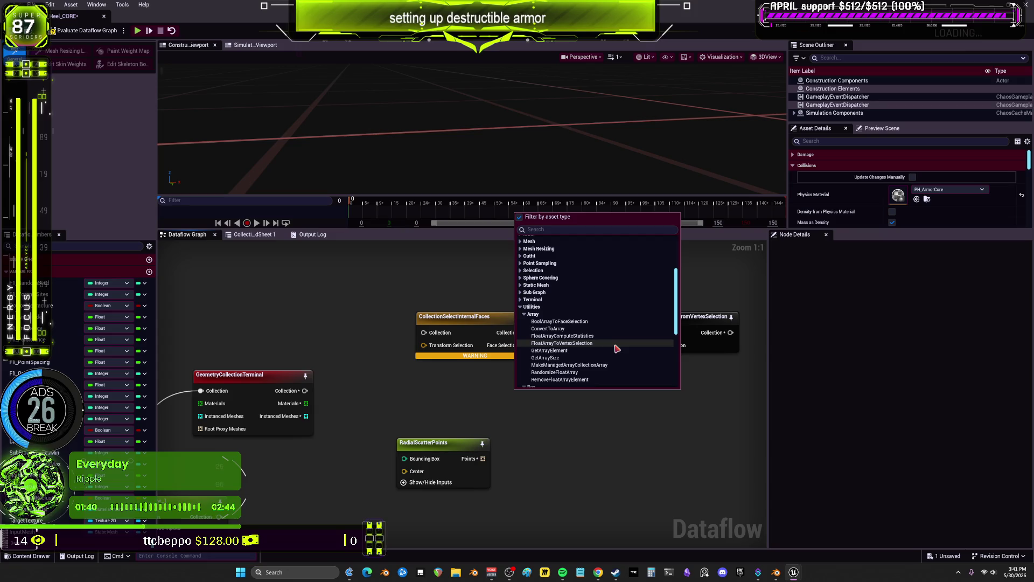
left_click(521, 300)
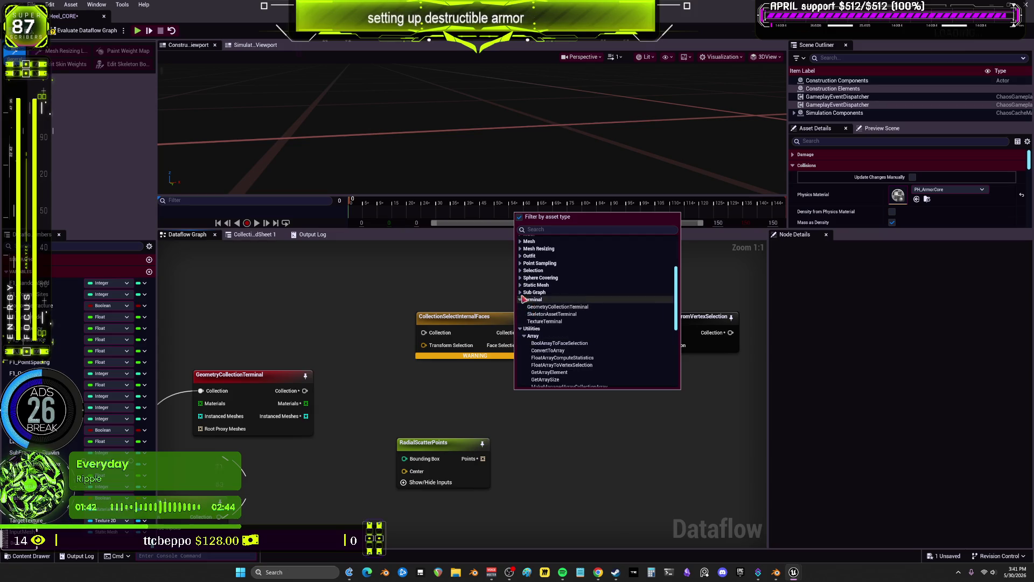
left_click(521, 292)
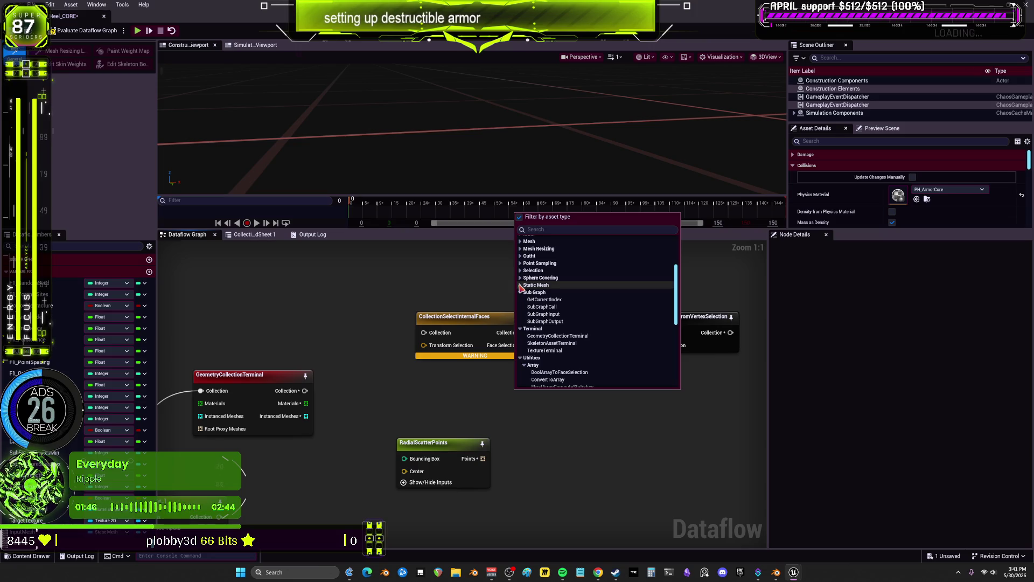
left_click(521, 286)
left_click(520, 278)
left_click(520, 271)
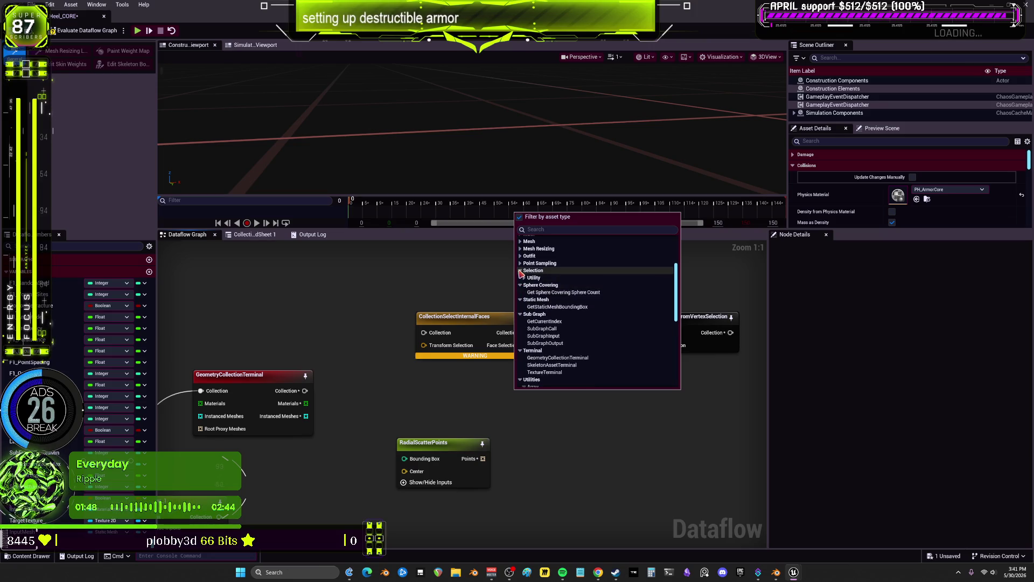
left_click(524, 277)
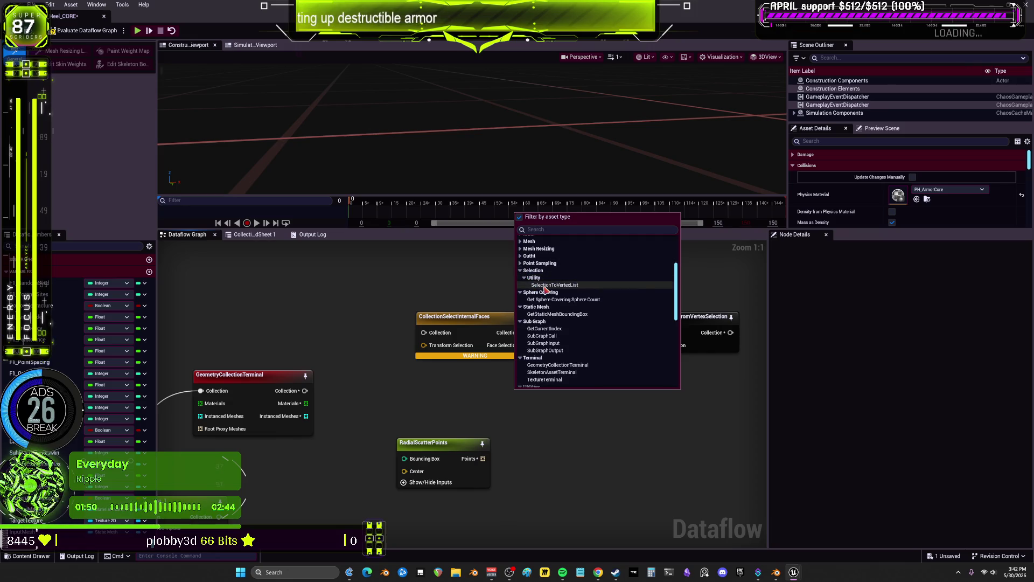
left_click(545, 290)
mouse_move(552, 393)
left_mouse_down()
mouse_move(502, 364)
mouse_move(469, 387)
mouse_move(634, 368)
mouse_move(576, 375)
mouse_move(475, 412)
mouse_move(462, 388)
left_mouse_up()
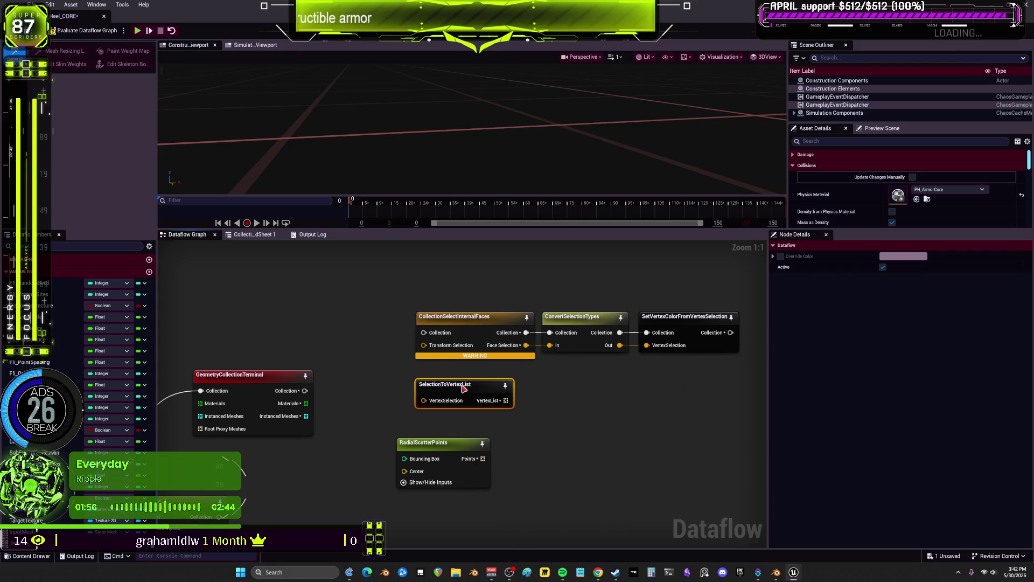
Move SelectionToVertexList under ConvertSelectionTypes and shift RadialScatterPoints up beside it.
right_click_drag(504, 448, 513, 392)
left_click_drag(477, 334, 555, 336)
left_click_drag(434, 388, 393, 347)
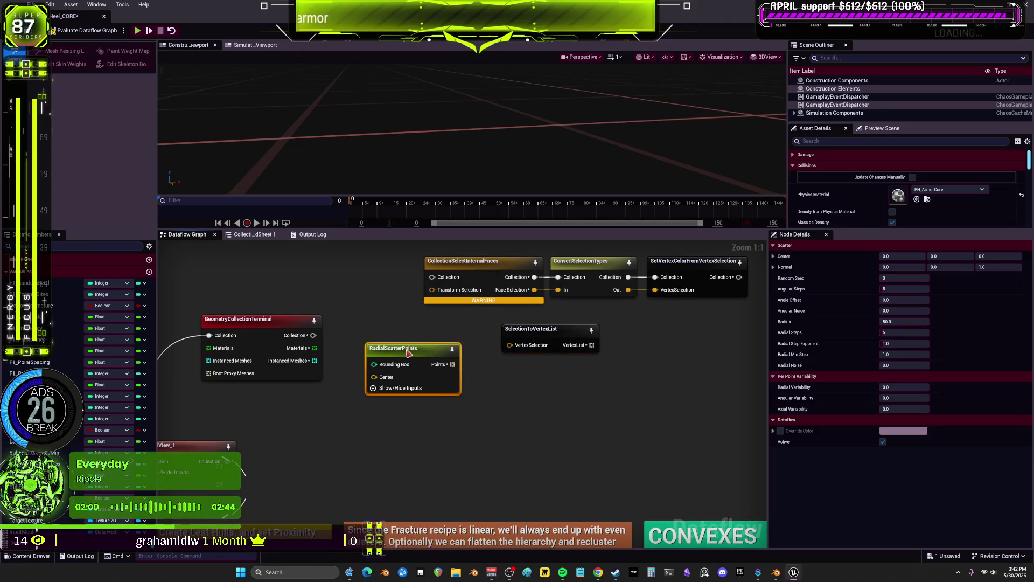
Add a trial ConvertToArray node from RadialScatterPoints' Points output, delete it, then zoom out.
mouse_move(452, 364)
left_mouse_down()
mouse_move(539, 425)
mouse_move(519, 407)
left_mouse_up()
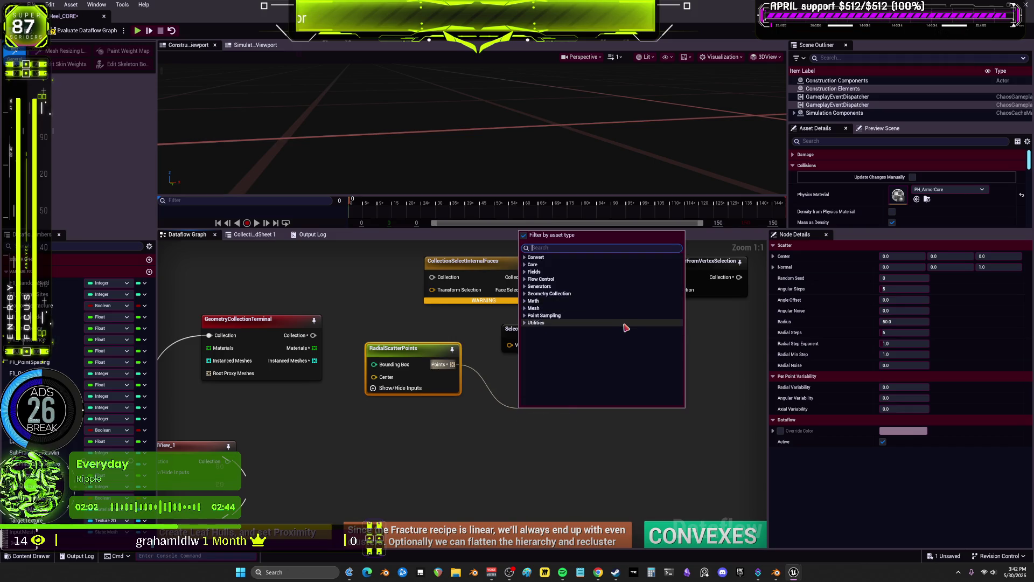
type("select")
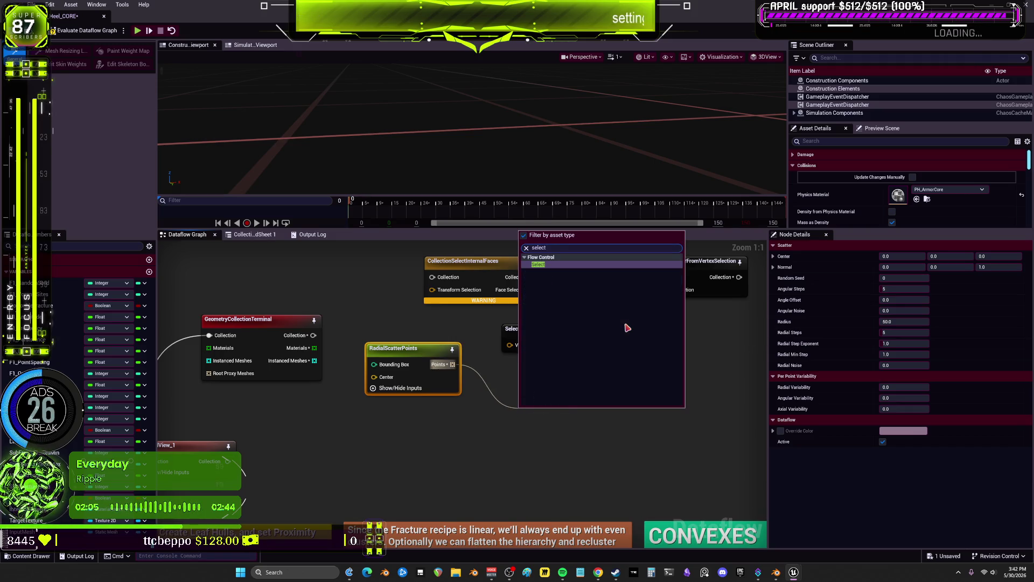
key("ctrl+a")
type("vert")
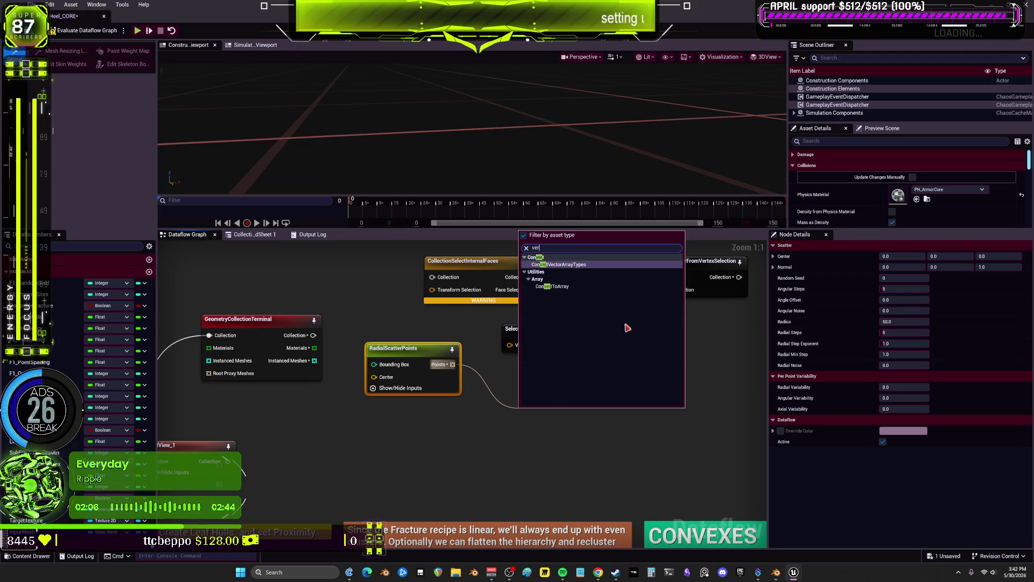
left_click(555, 286)
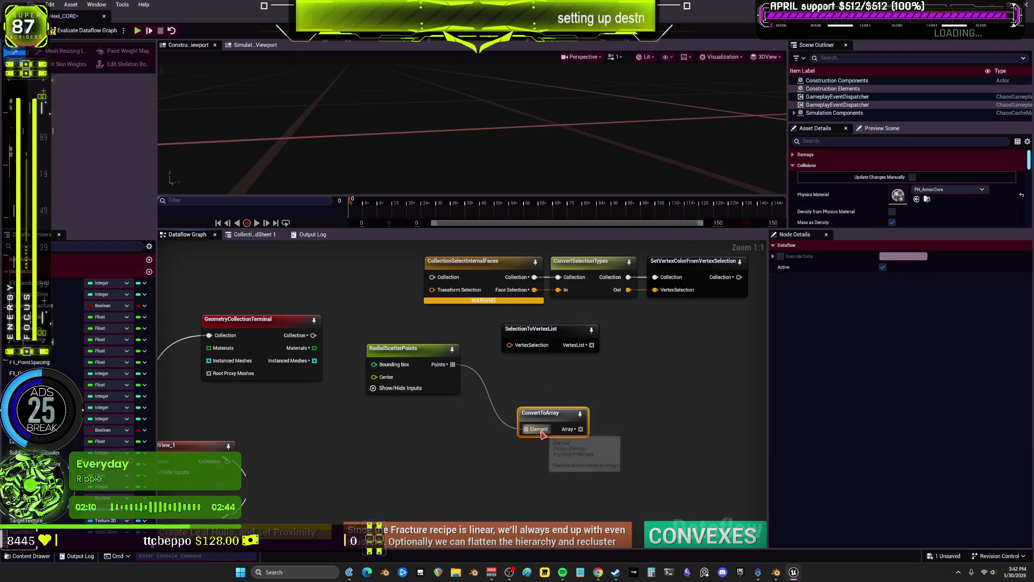
key("Delete")
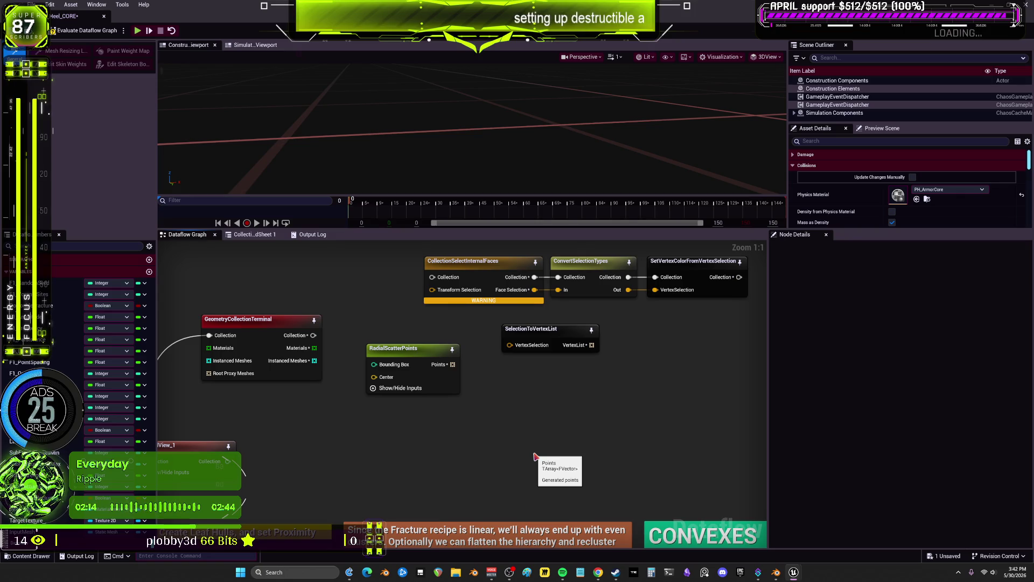
scroll(509, 320, "down", 3)
mouse_move(509, 321)
right_mouse_down()
mouse_move(660, 322)
mouse_move(660, 301)
mouse_move(481, 434)
right_mouse_up()
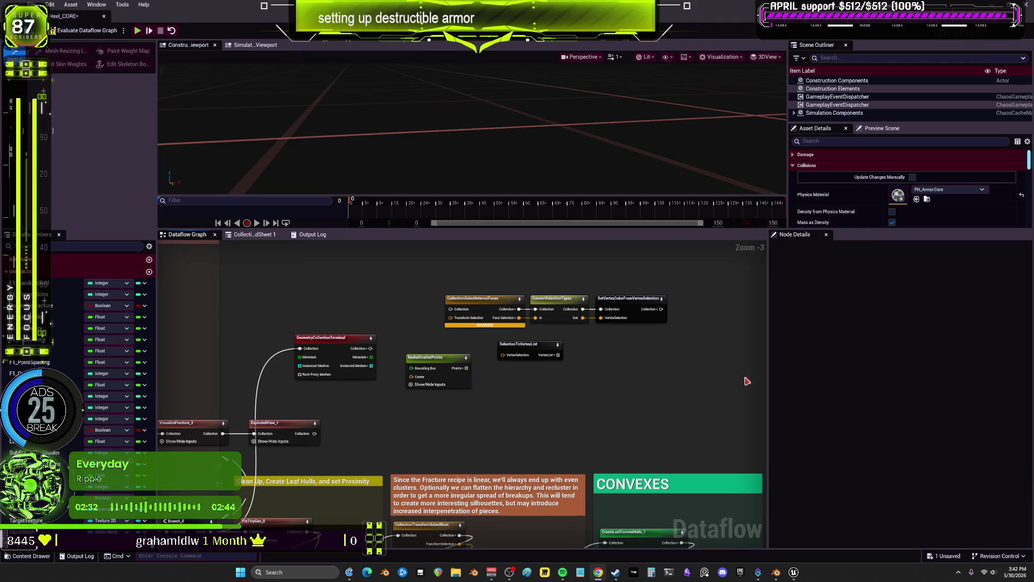
Add a CreateColorArrayFromFloatArray node via a 'create' search and position it below SelectionToVertexList.
right_click(556, 378)
type("cret")
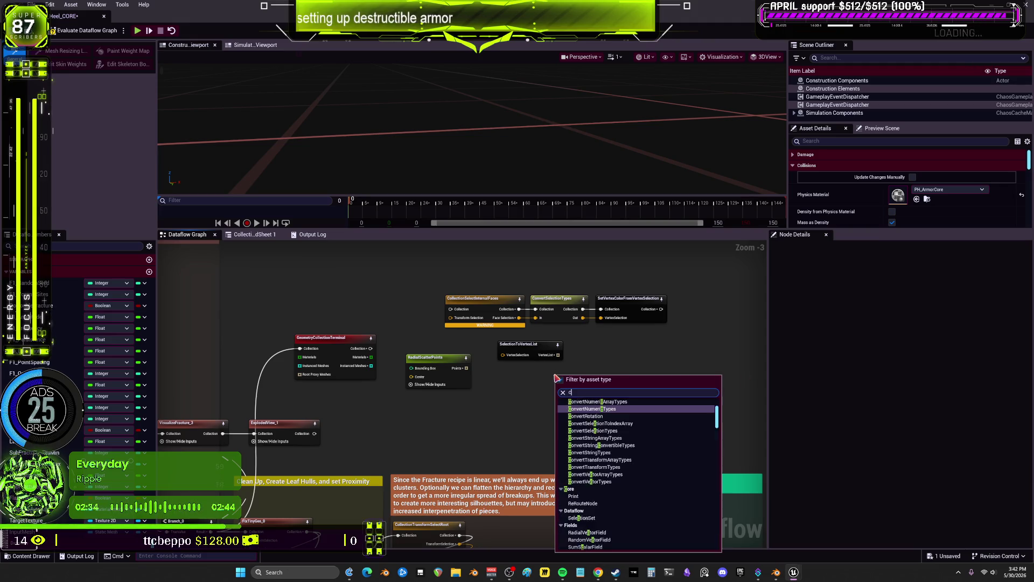
key("BackSpace")
type("ate")
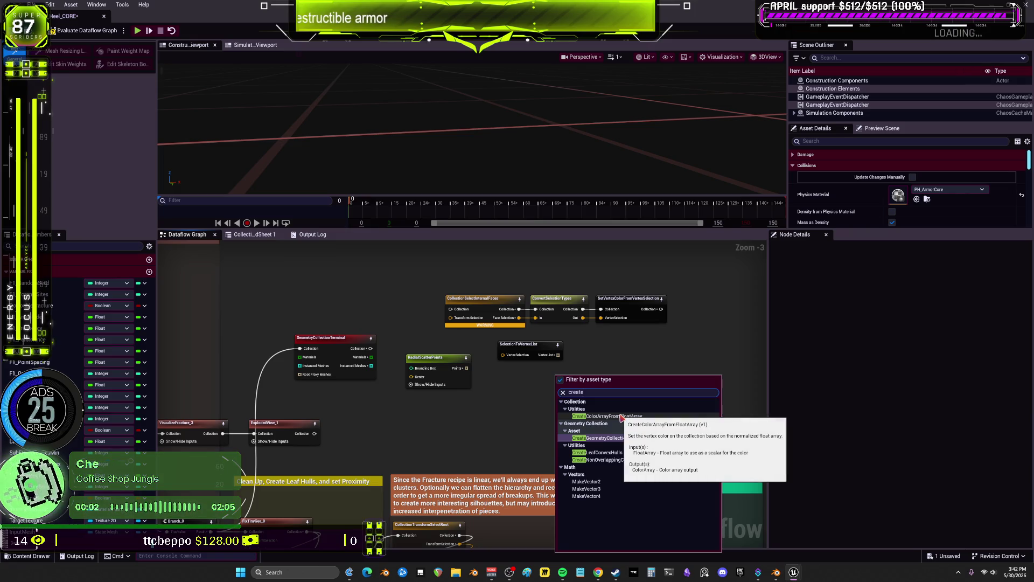
left_click(622, 417)
scroll(590, 387, "up", 3)
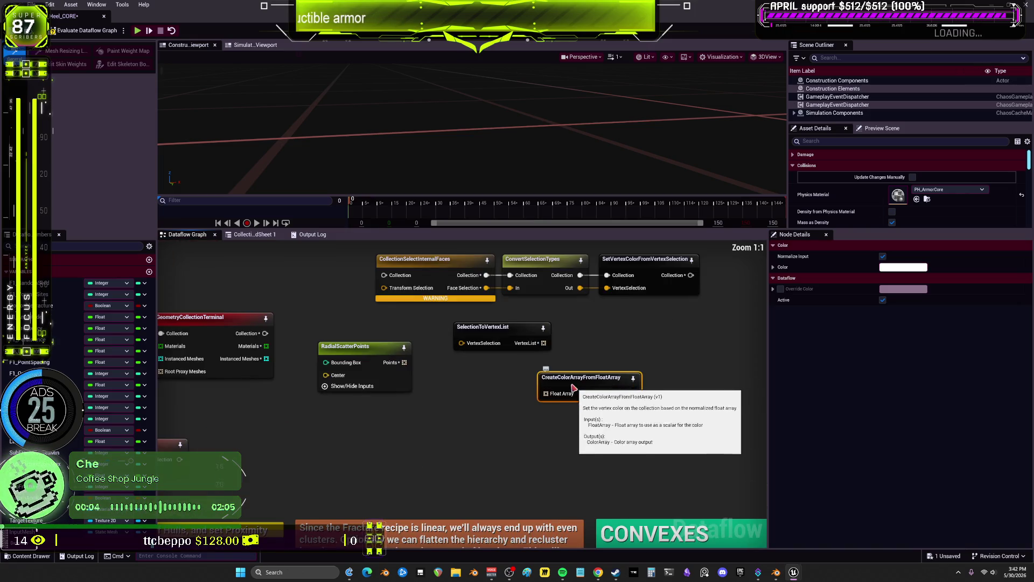
left_click_drag(575, 390, 480, 398)
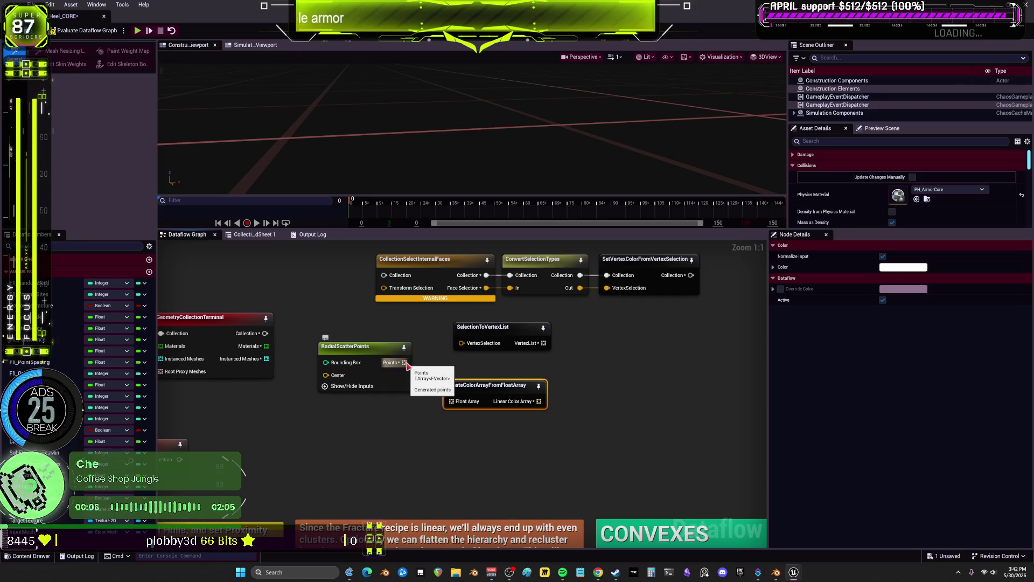
mouse_move(488, 386)
left_mouse_down()
mouse_move(575, 386)
mouse_move(529, 397)
left_mouse_up()
double_click(577, 386)
key("Return")
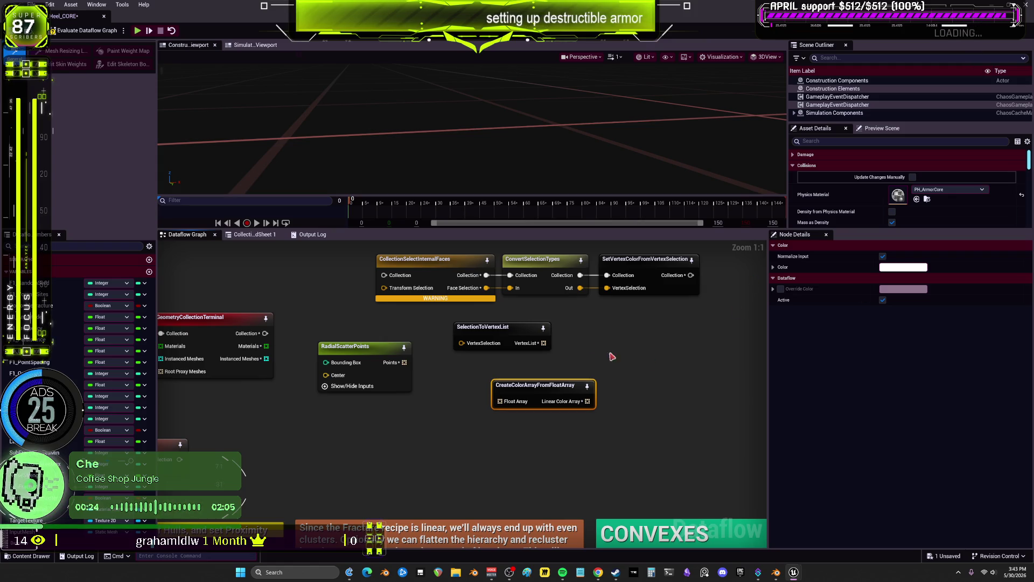
Add a RandomFloat node from a 'random' node search.
right_click(581, 337)
type("random")
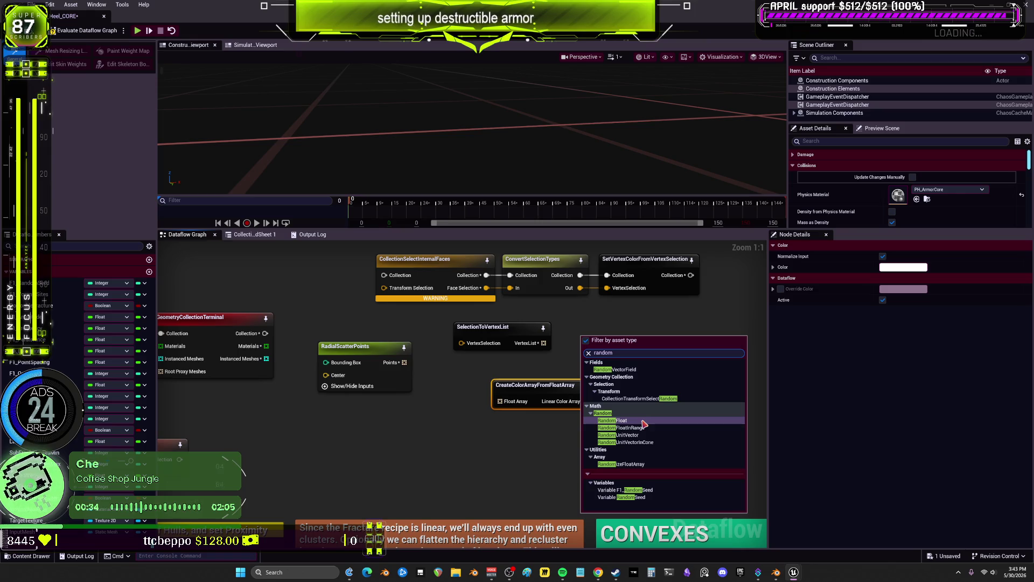
left_click(644, 421)
Enable a white Override Color on SetVertexColorFromVertexSelection and shift the node slightly right.
left_click(620, 274)
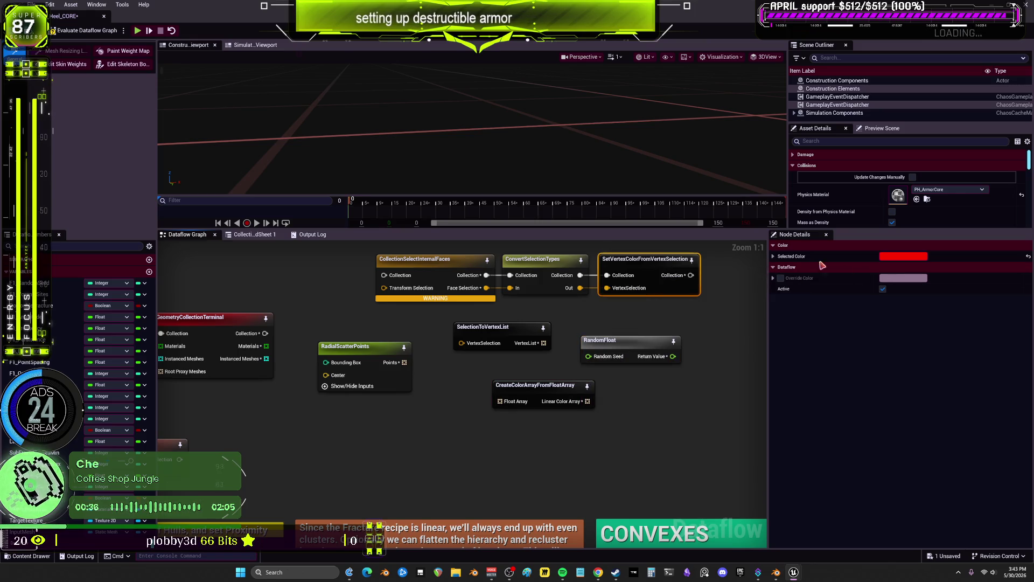
left_click(774, 256)
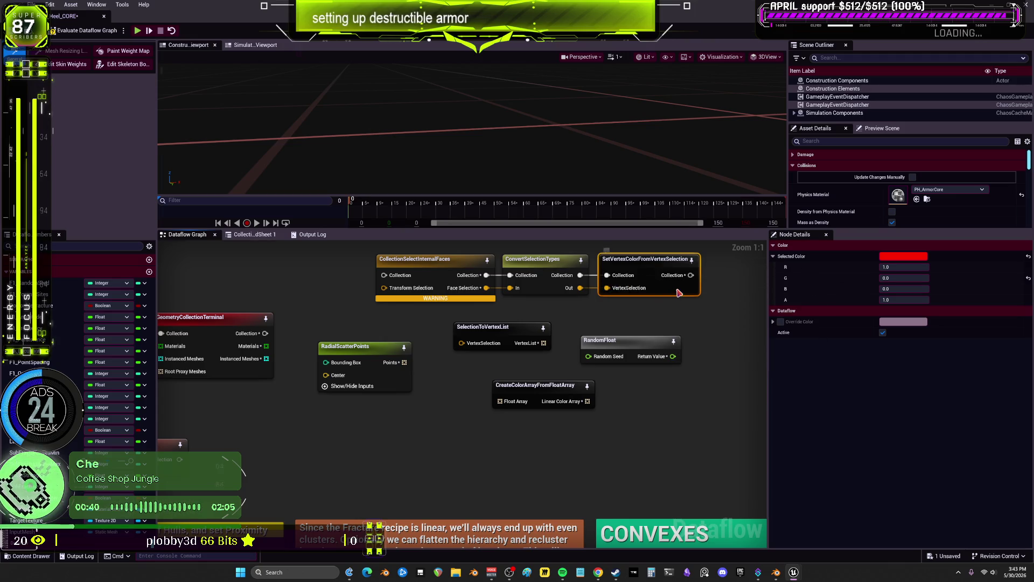
left_click(781, 322)
left_click(773, 321)
left_click_drag(671, 291, 710, 291)
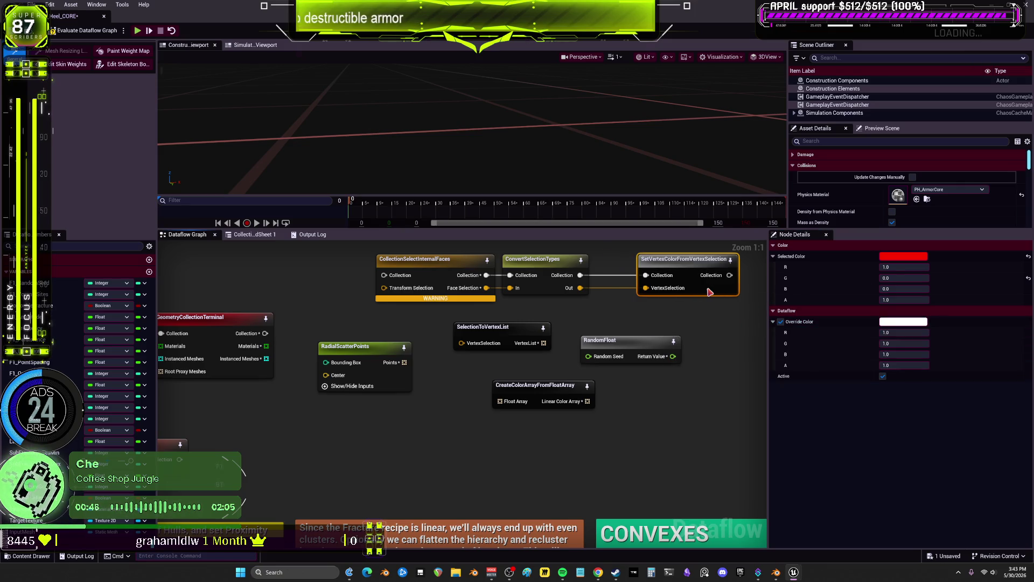
right_click_drag(700, 272, 635, 288)
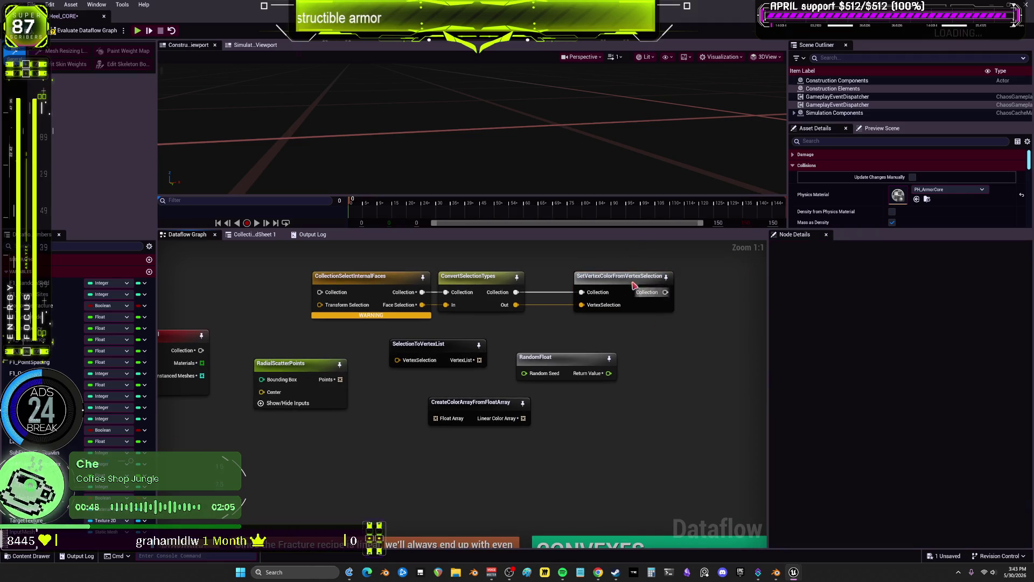
Nudge RandomFloat up and search for a vertex position node, dismissing the search without adding one.
left_click(630, 280)
left_click_drag(576, 359, 576, 337)
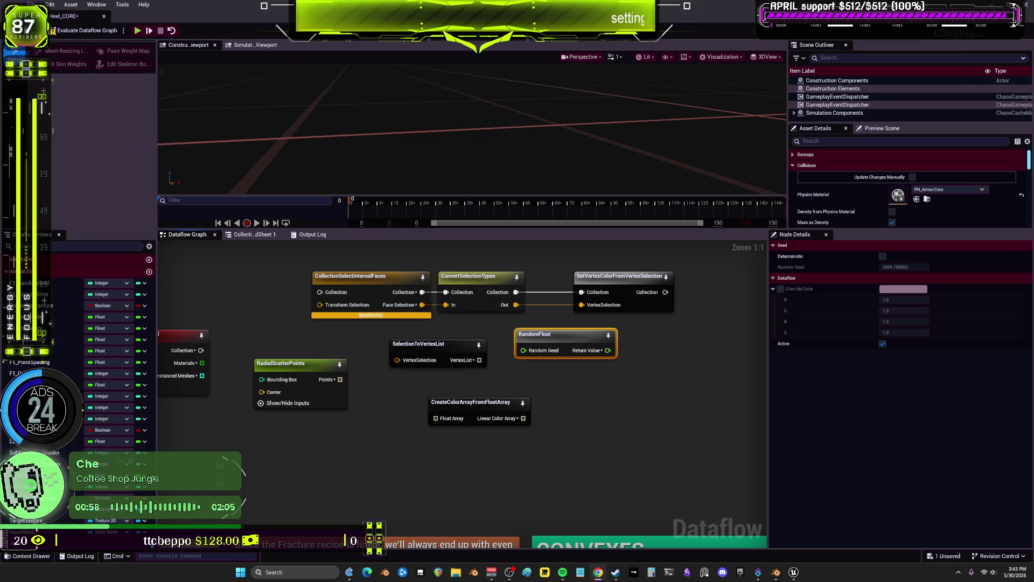
right_click(591, 393)
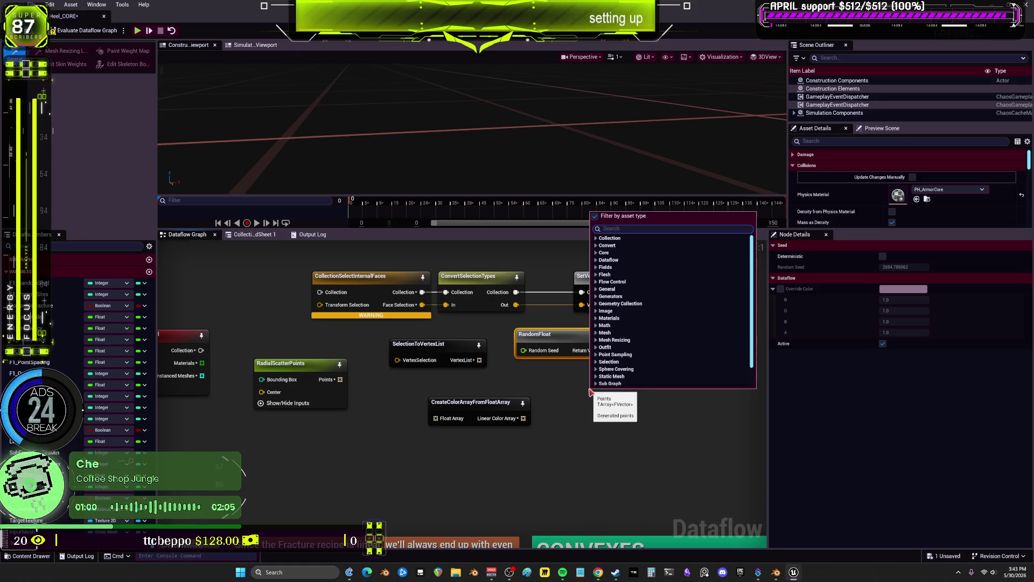
type("verte")
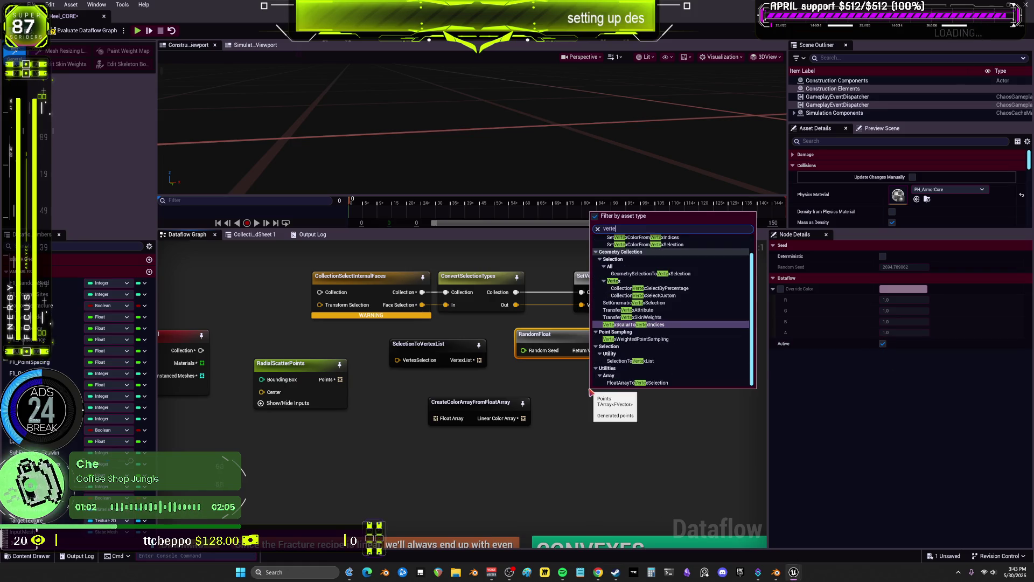
type("x pos")
key("BackSpace")
key("BackSpace")
key("BackSpace")
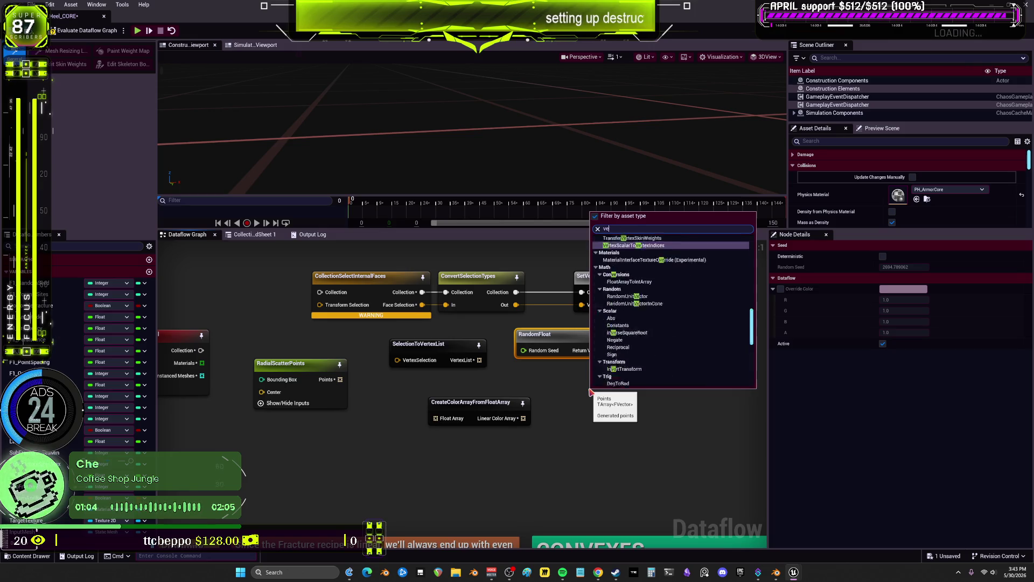
type("position")
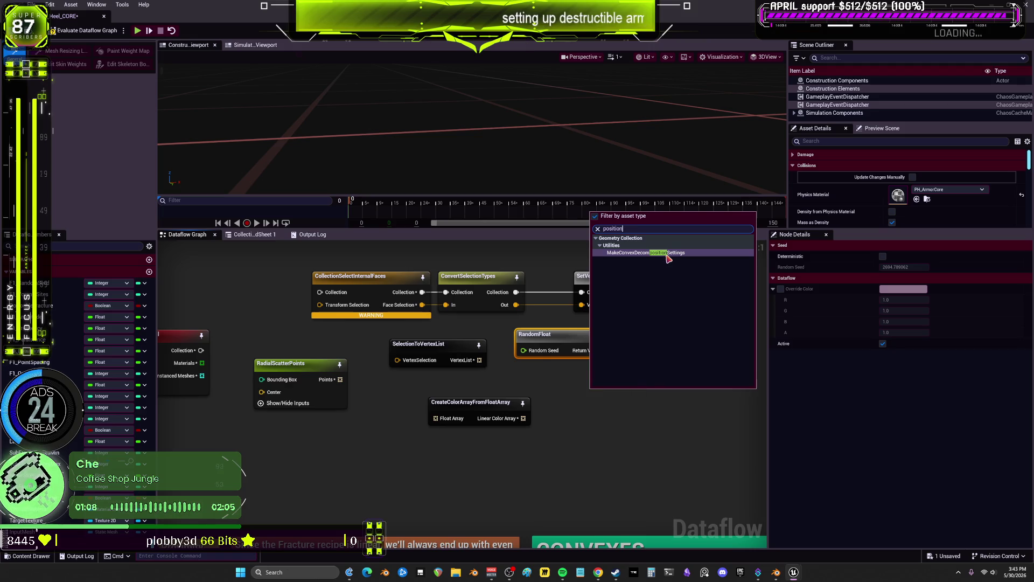
key("BackSpace")
key("BackSpace")
key("BackSpace")
left_click(628, 473)
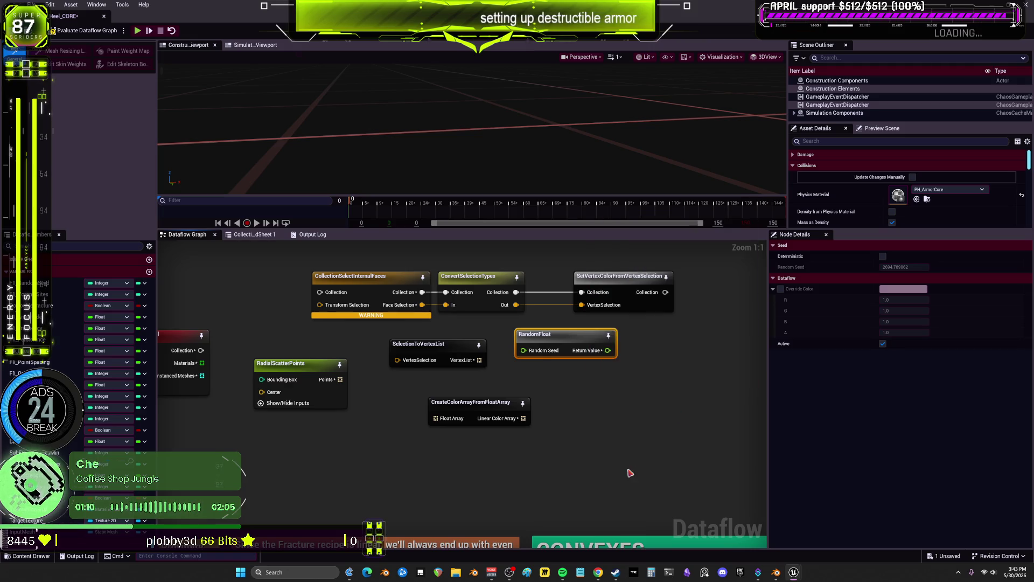
Zoom out over the graph and restore down the Dataflow editor to reveal the Destruct folder.
scroll(603, 443, "down", 1)
scroll(603, 443, "down", 1)
mouse_move(603, 443)
right_mouse_down()
mouse_move(695, 404)
mouse_move(661, 421)
right_mouse_up()
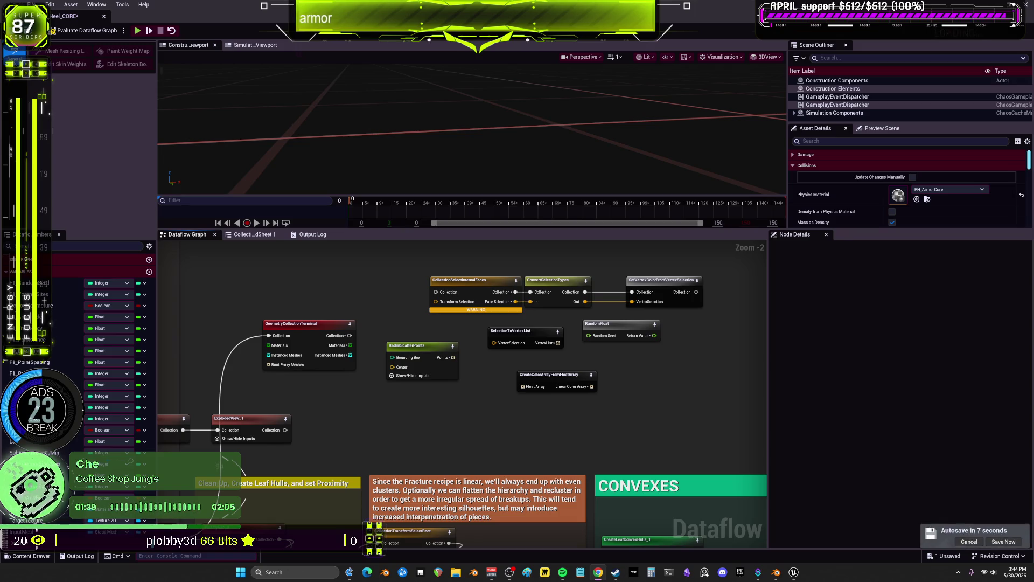
key("super+Down")
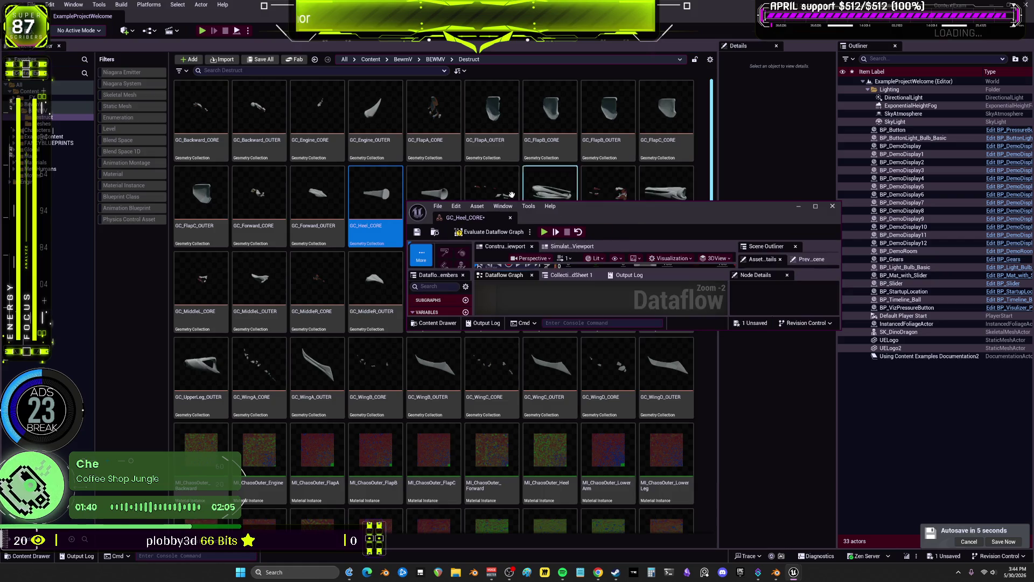
Browse the Destruct folder's assets and open MM_ChaosOuter in the Material Editor.
scroll(711, 460, "down", 2)
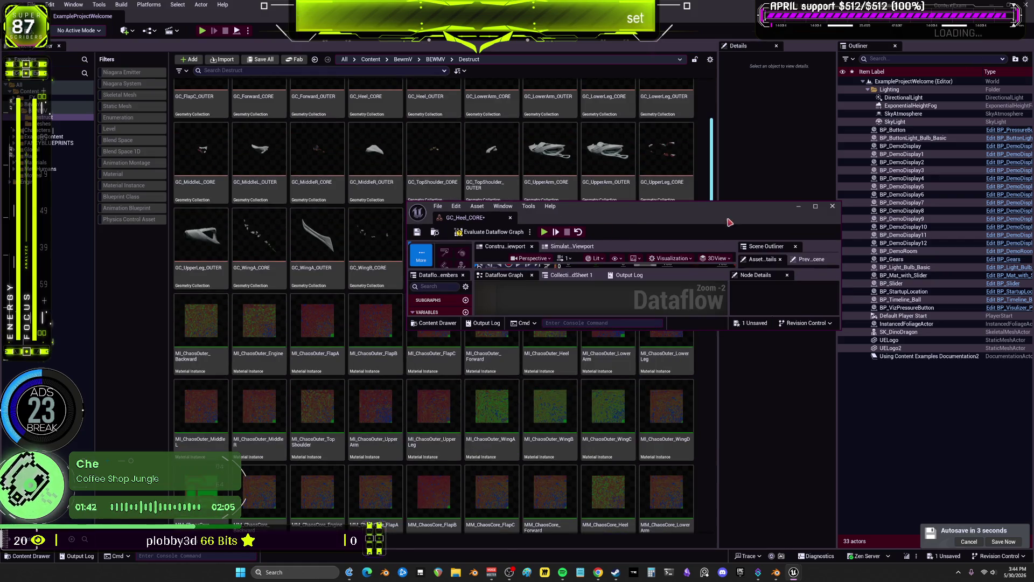
left_click_drag(727, 209, 791, 97)
scroll(379, 330, "up", 1)
left_click(378, 329)
left_click(605, 408)
scroll(605, 408, "down", 5)
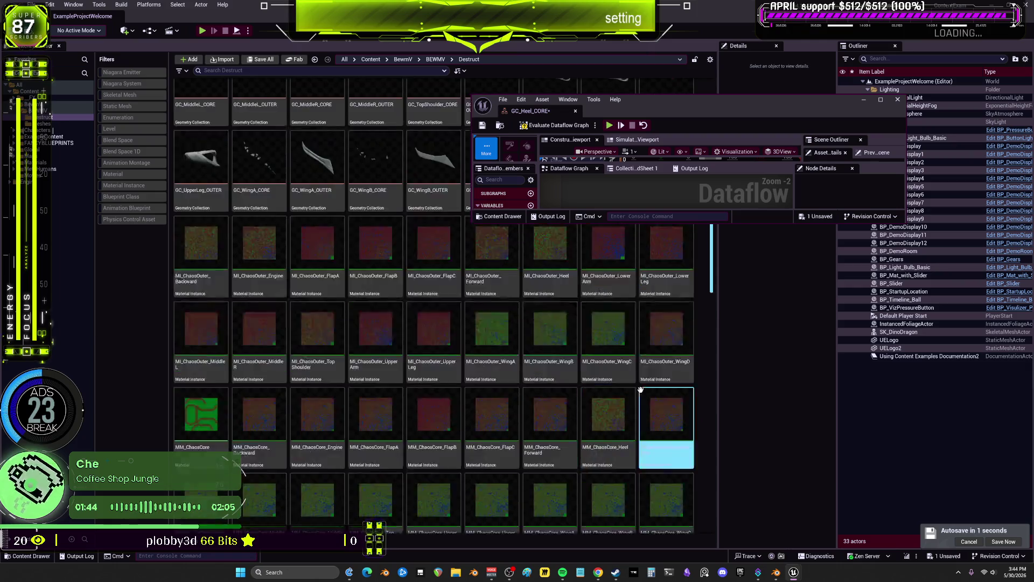
left_click(643, 389)
scroll(643, 389, "down", 3)
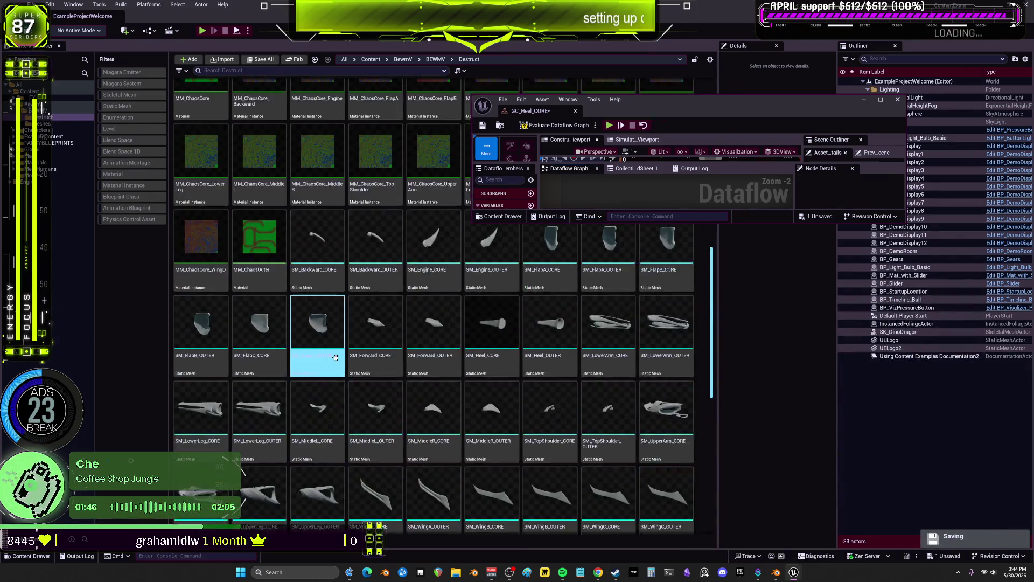
scroll(274, 374, "up", 2)
left_click(275, 374)
double_click(275, 374)
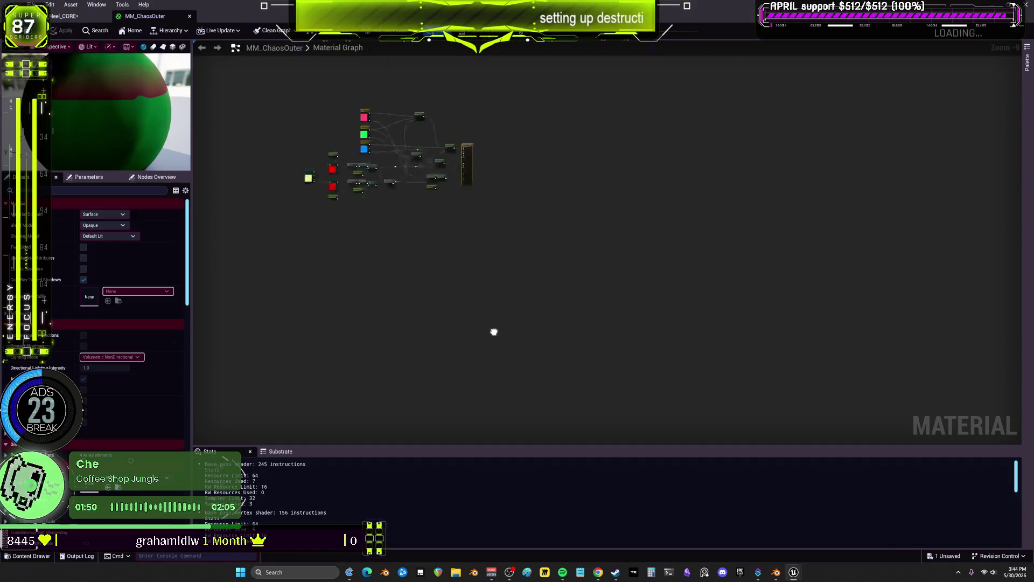
Add a PerInstanceRandom node to the MM_ChaosOuter graph and move it to an open spot.
right_click(413, 110)
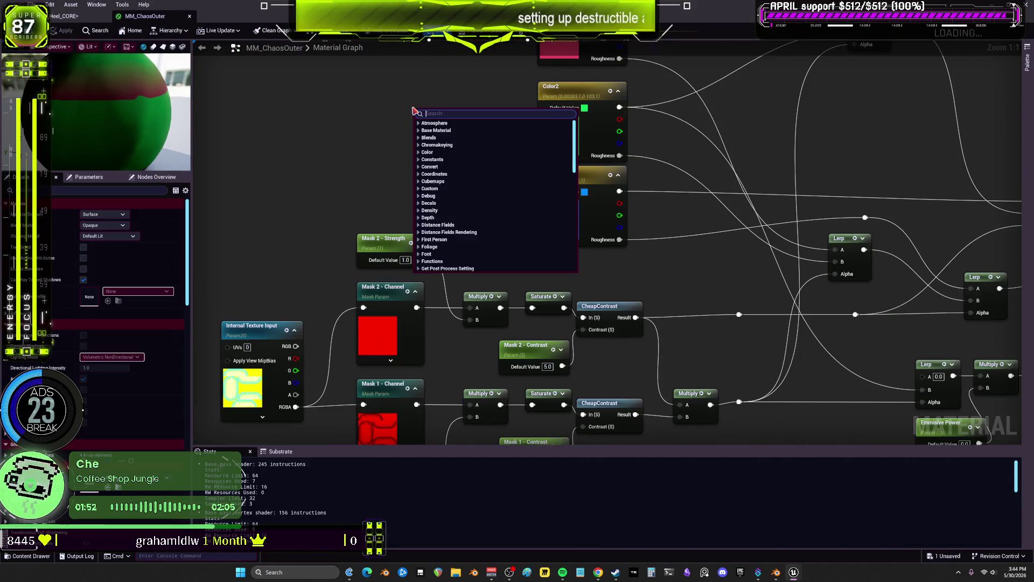
type("perinn")
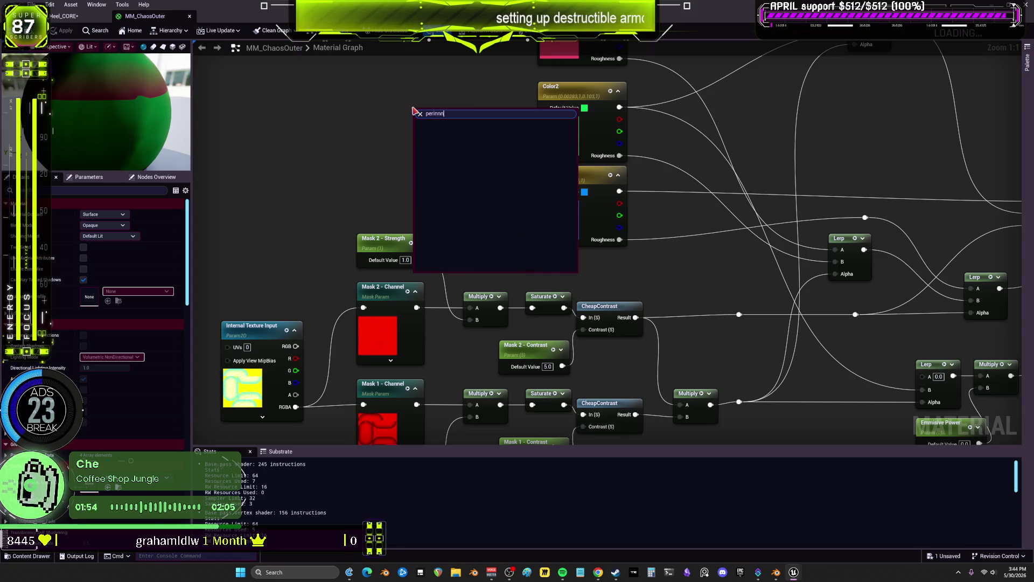
key("BackSpace")
type("s")
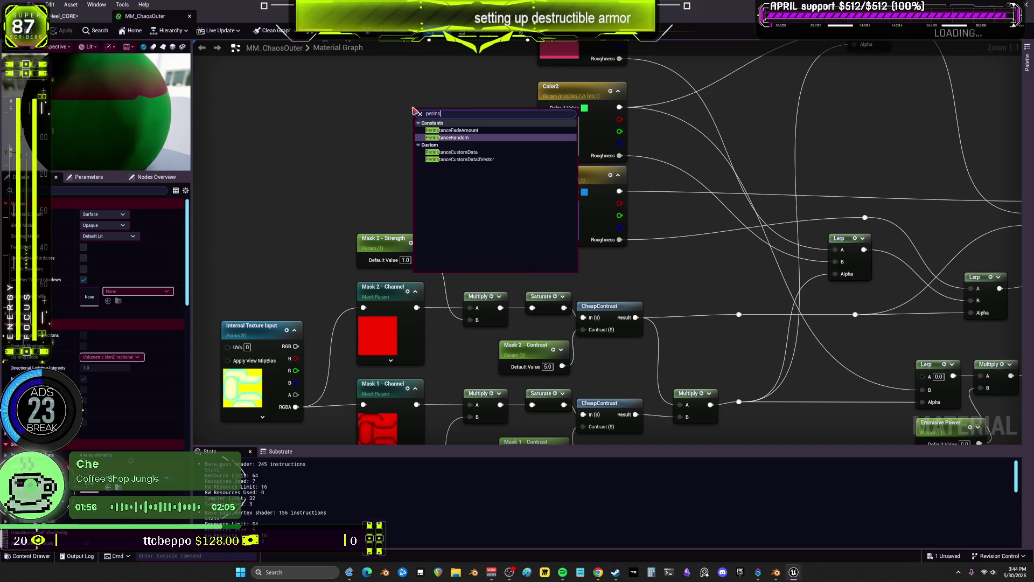
left_click(453, 137)
left_click_drag(428, 109, 409, 141)
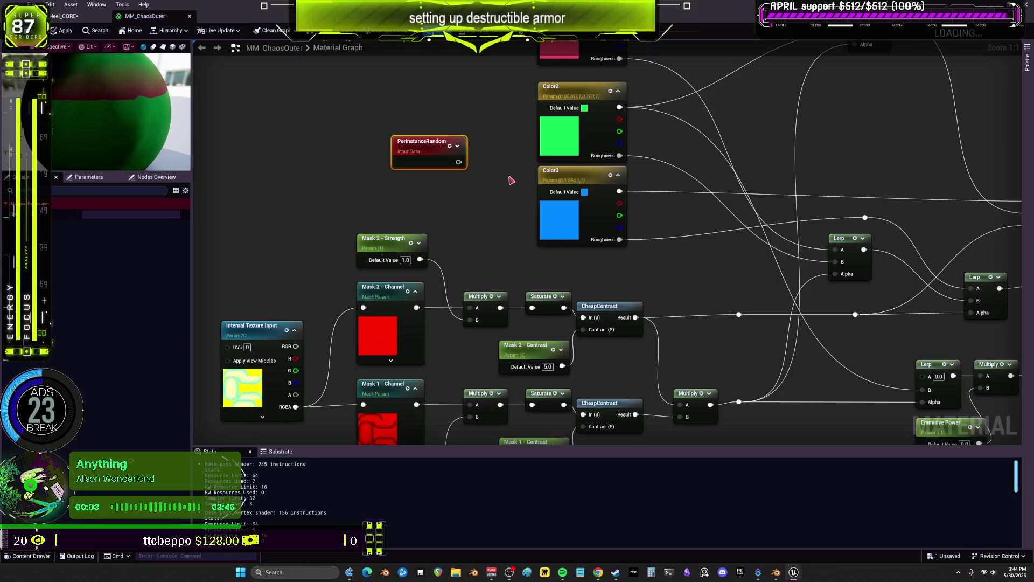
mouse_move(508, 175)
right_mouse_down()
mouse_move(612, 214)
mouse_move(658, 220)
right_mouse_up()
Wrap PerInstanceRandom in an 'each piece diff' comment and move it above the colour parameters.
left_click_drag(572, 217, 523, 202)
left_click_drag(434, 149, 628, 251)
type("c")
type("each")
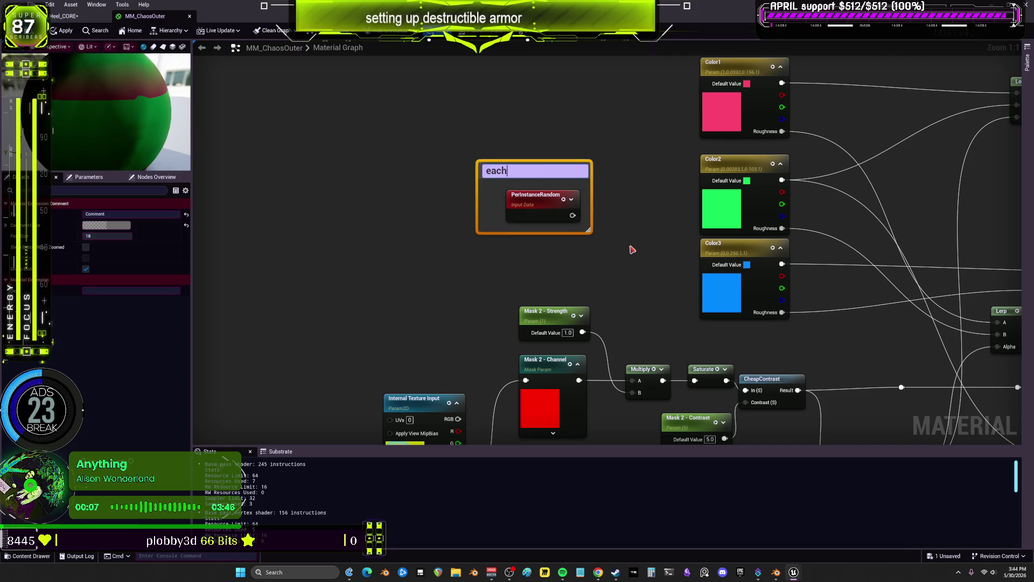
type(" piece diff")
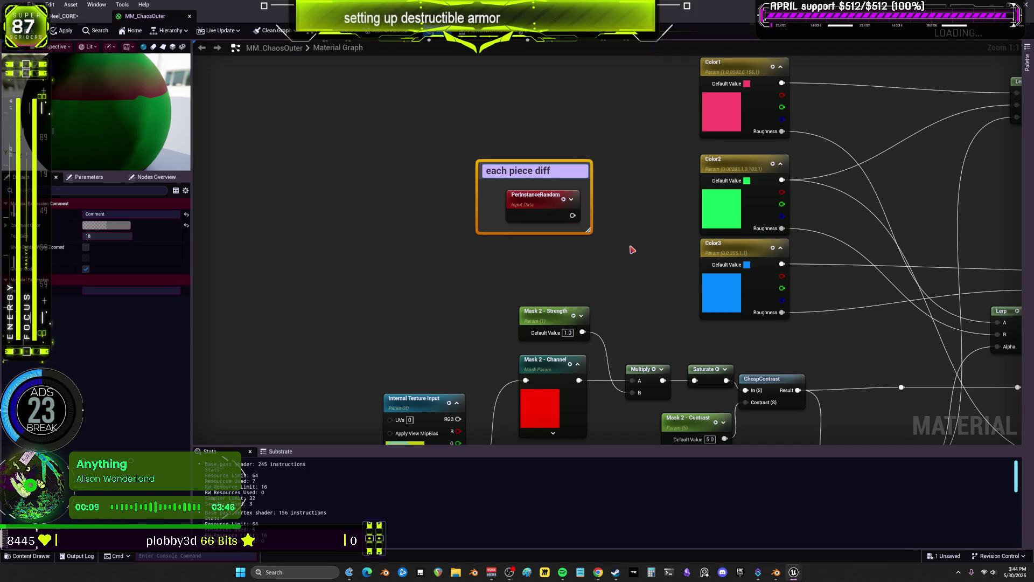
key("Return")
scroll(617, 158, "down", 1)
mouse_move(617, 158)
right_mouse_down()
mouse_move(512, 189)
mouse_move(566, 252)
right_mouse_up()
left_click(490, 294)
mouse_move(491, 294)
left_mouse_down()
mouse_move(510, 186)
mouse_move(652, 133)
left_mouse_up()
Add a Multiply node fed by PerInstanceRandom's output.
right_click_drag(774, 105, 652, 188)
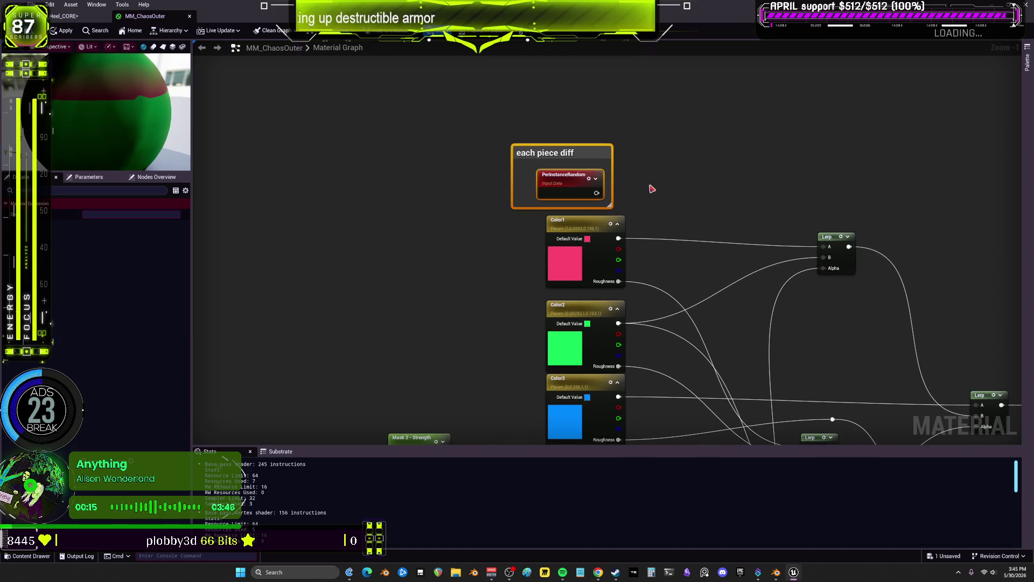
left_click(652, 188)
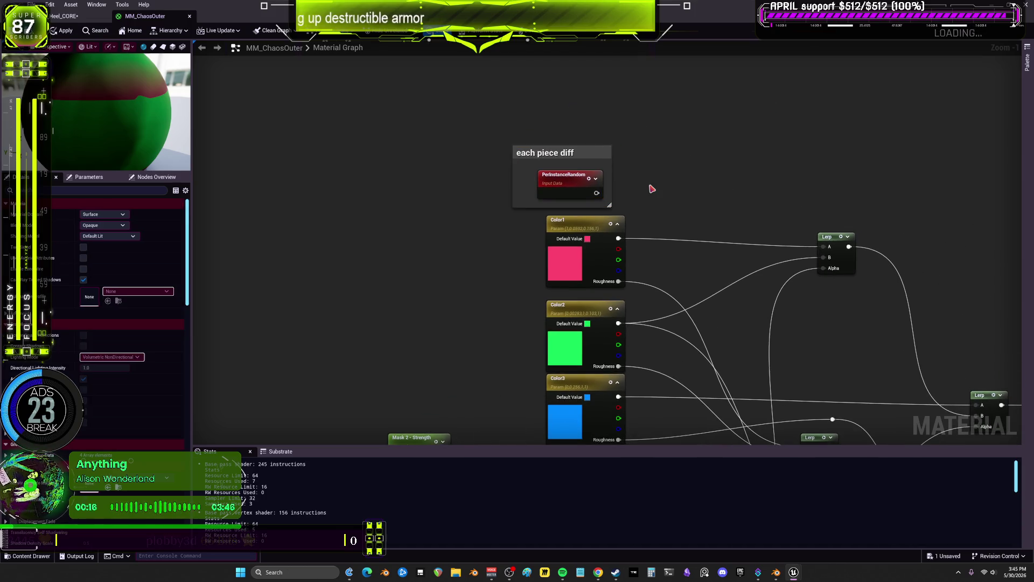
left_click(573, 183)
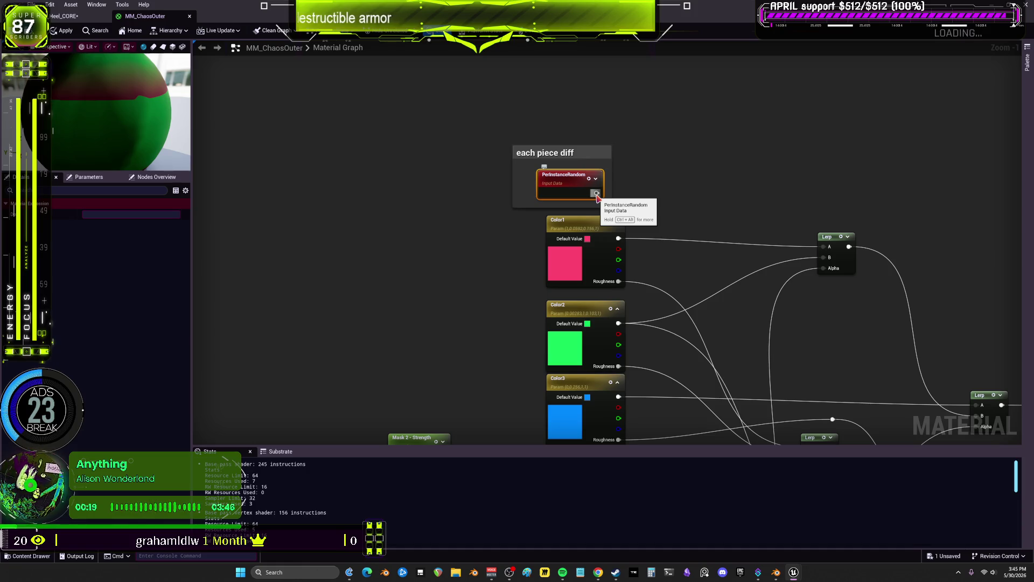
left_click_drag(596, 195, 669, 191)
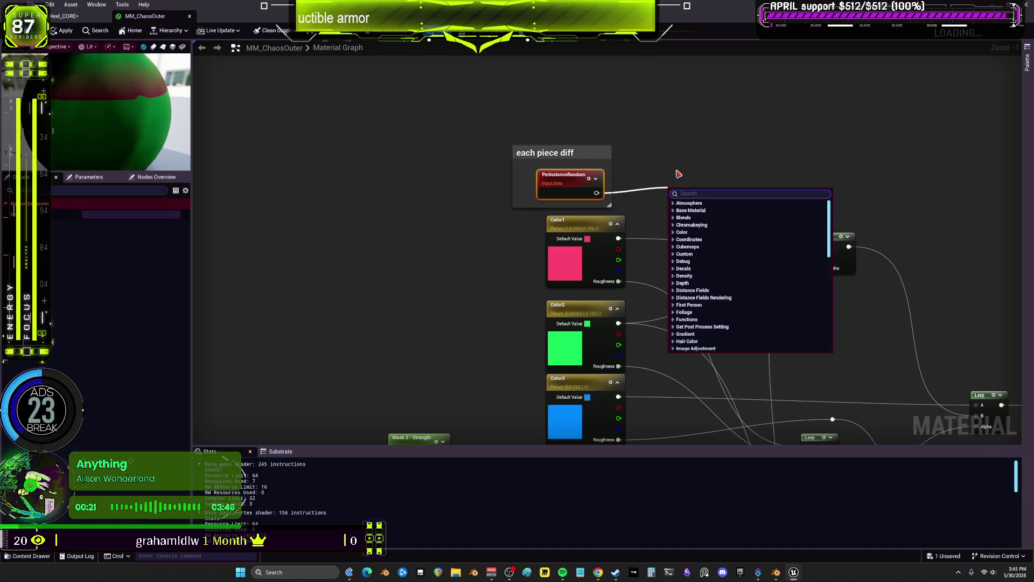
type("mul")
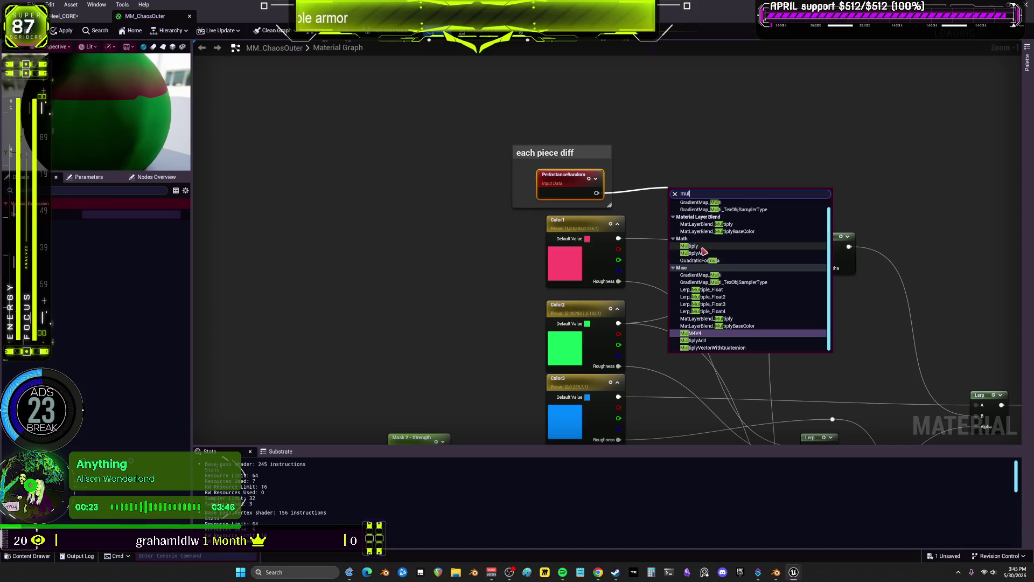
left_click(690, 246)
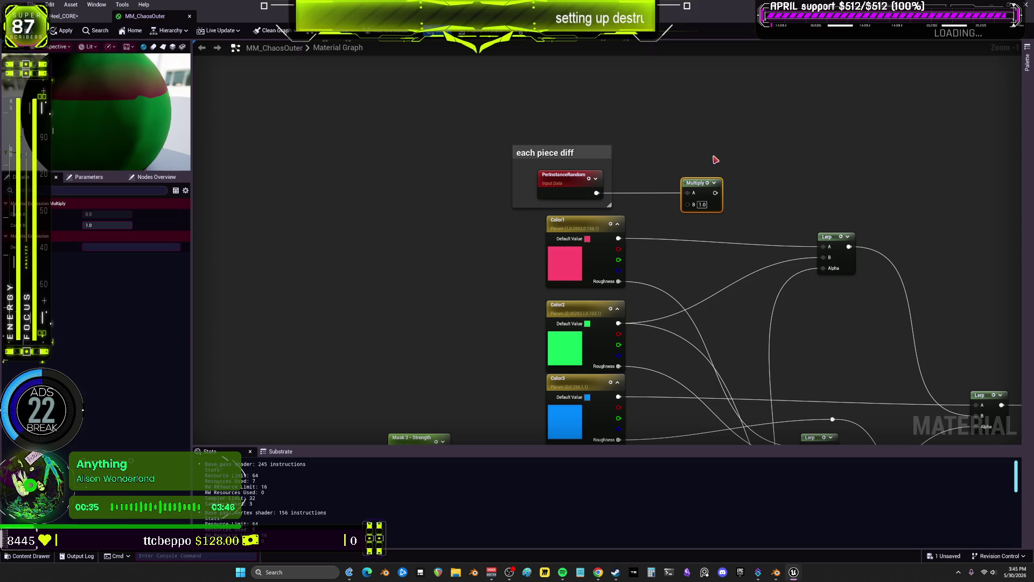
right_click(682, 173)
key("Escape")
left_click_drag(686, 180, 661, 154)
Add a HueShift node, wire PerInstanceRandom into Hue Shift Percentage, and delete the Multiply node.
right_click(718, 160)
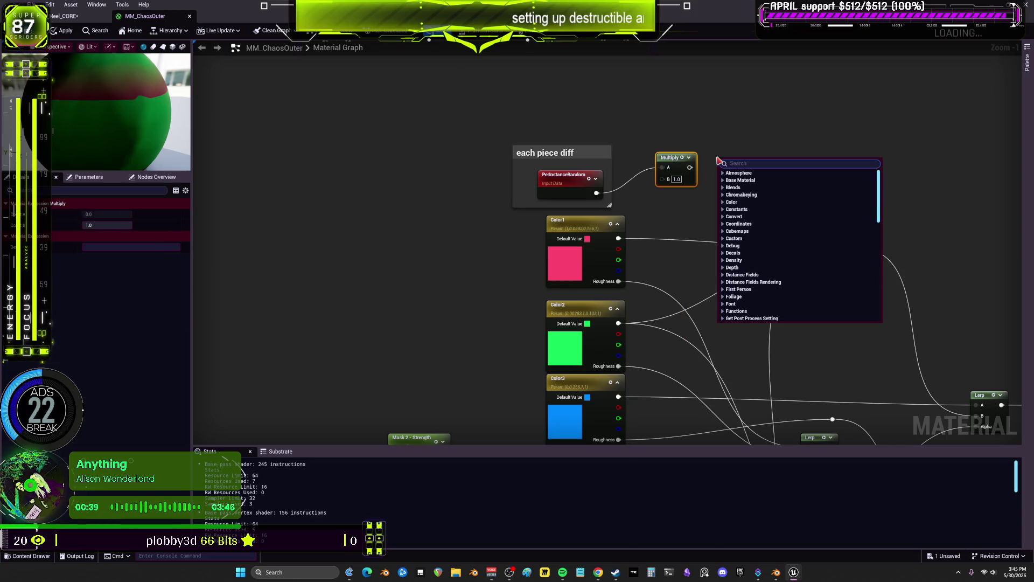
type("hue")
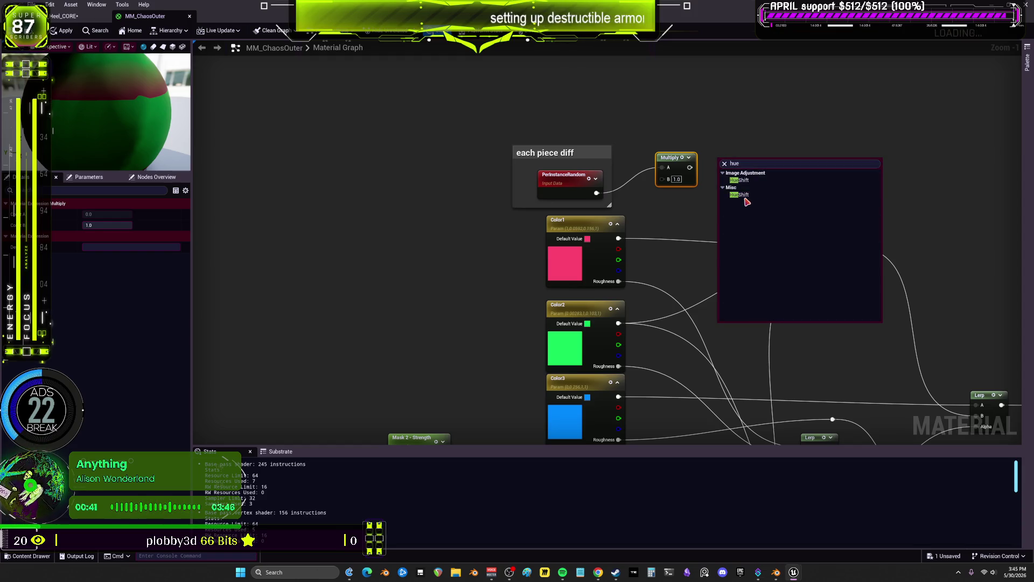
left_click(745, 195)
left_click_drag(671, 159, 670, 194)
mouse_move(596, 193)
left_mouse_down()
mouse_move(723, 173)
mouse_move(689, 200)
left_mouse_up()
right_click_drag(756, 230, 691, 203)
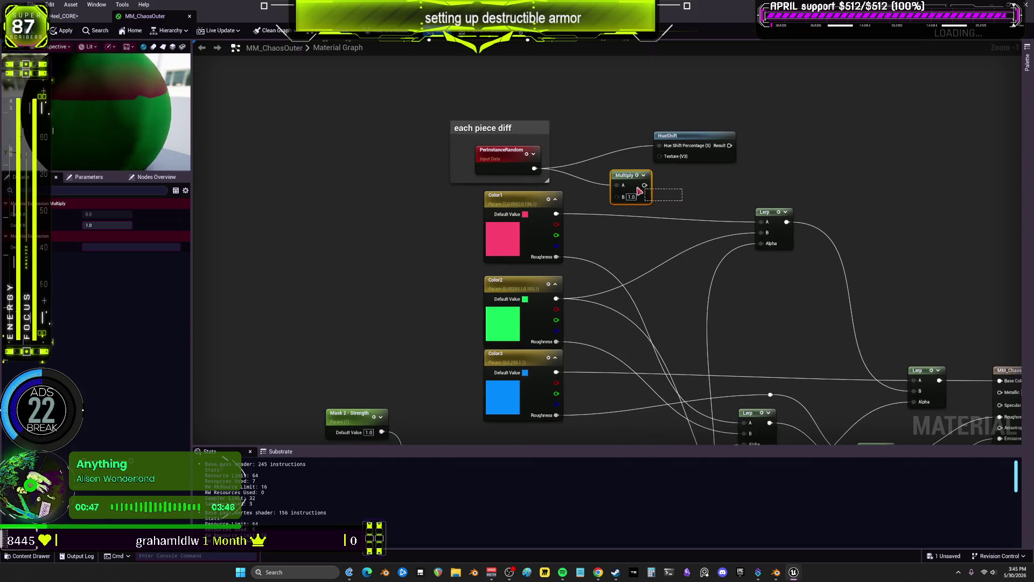
key("Delete")
Move HueShift near the output, feeding the Lerp into its Texture and its Result into Base Color.
mouse_move(695, 149)
left_mouse_down()
mouse_move(854, 164)
mouse_move(871, 205)
left_mouse_up()
right_click_drag(901, 262, 745, 184)
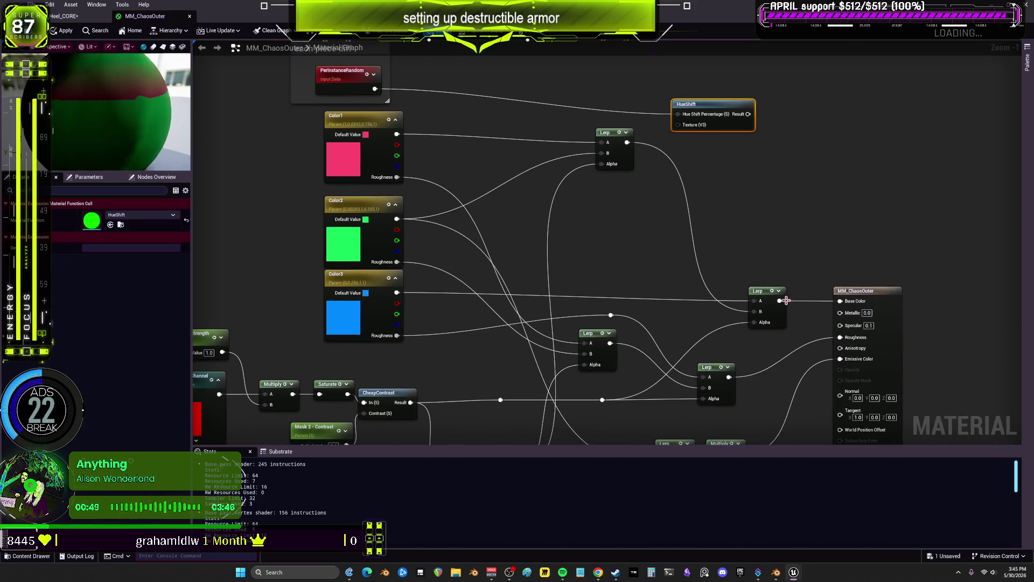
mouse_move(726, 107)
left_mouse_down()
mouse_move(820, 180)
mouse_move(833, 215)
left_mouse_up()
right_click_drag(780, 300, 763, 267)
left_click_drag(762, 267, 772, 202)
left_click_drag(841, 191, 823, 268)
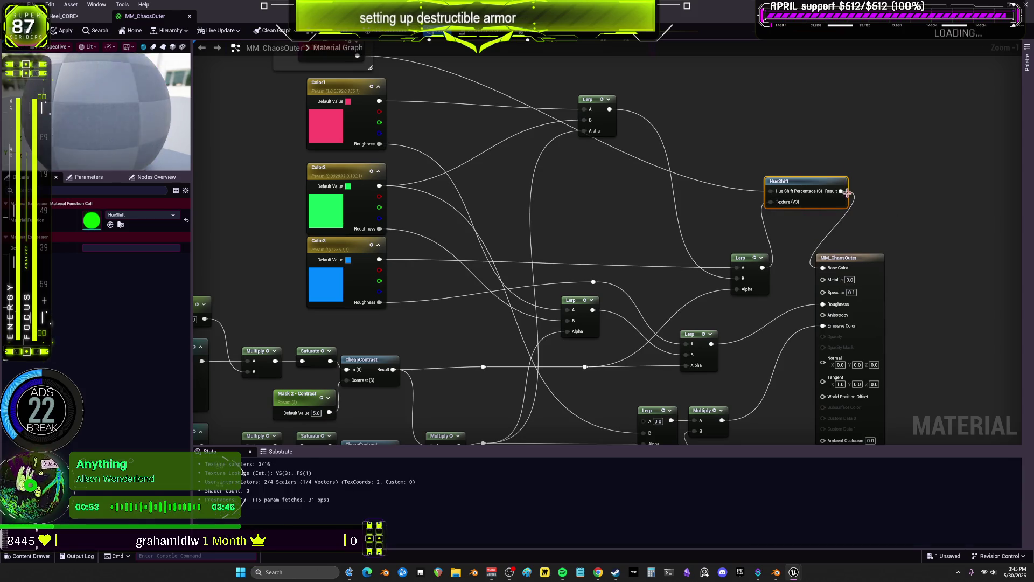
Duplicate the HueShift node and wire PerInstanceRandom into the copy.
key("ctrl+d")
left_click_drag(711, 224, 677, 204)
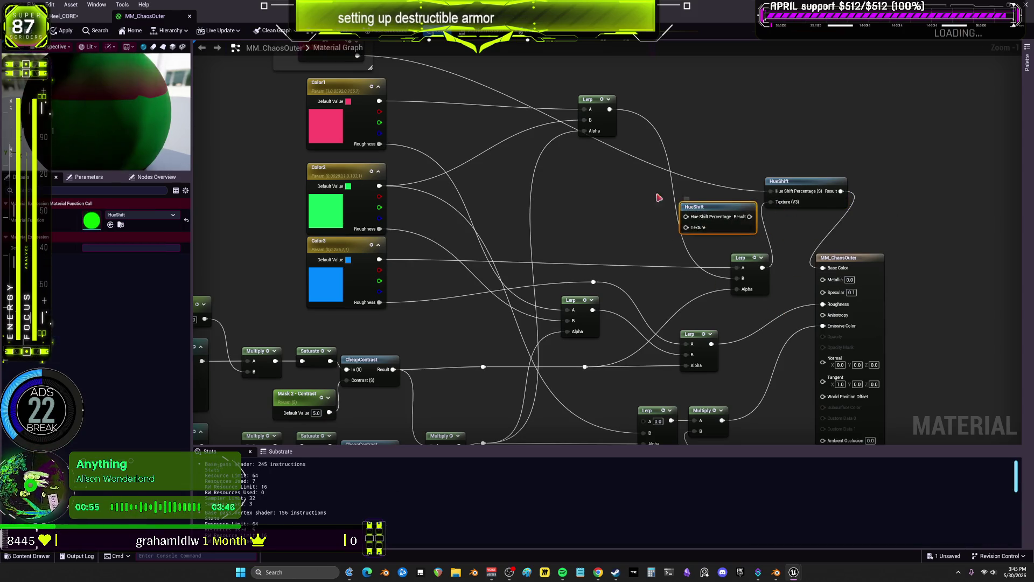
right_click_drag(366, 77, 379, 124)
mouse_move(345, 89)
left_mouse_down()
mouse_move(356, 105)
mouse_move(618, 232)
mouse_move(599, 240)
mouse_move(703, 267)
left_mouse_up()
right_click_drag(703, 267, 629, 199)
left_click_drag(690, 197, 762, 306)
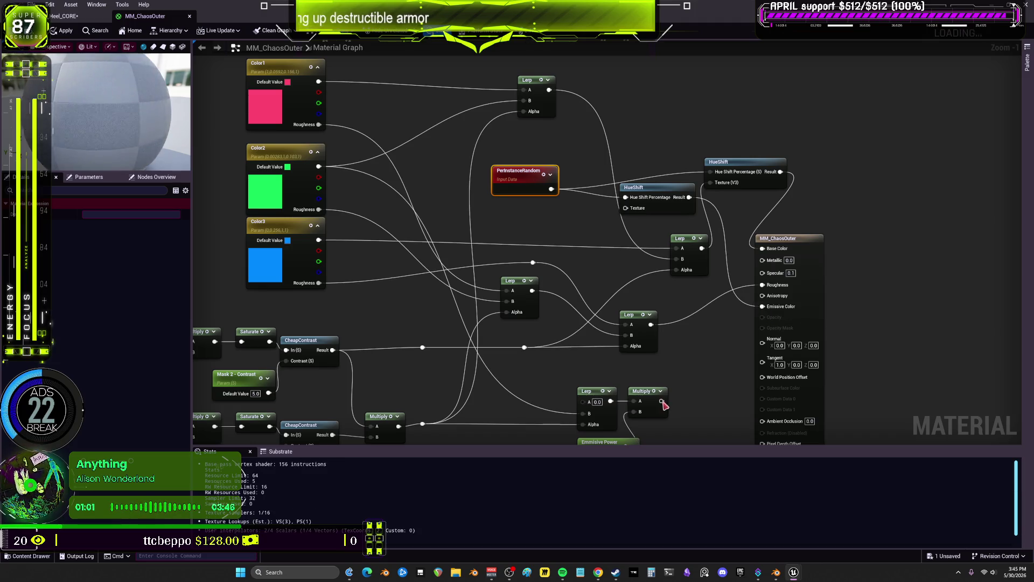
right_click_drag(268, 102, 523, 157)
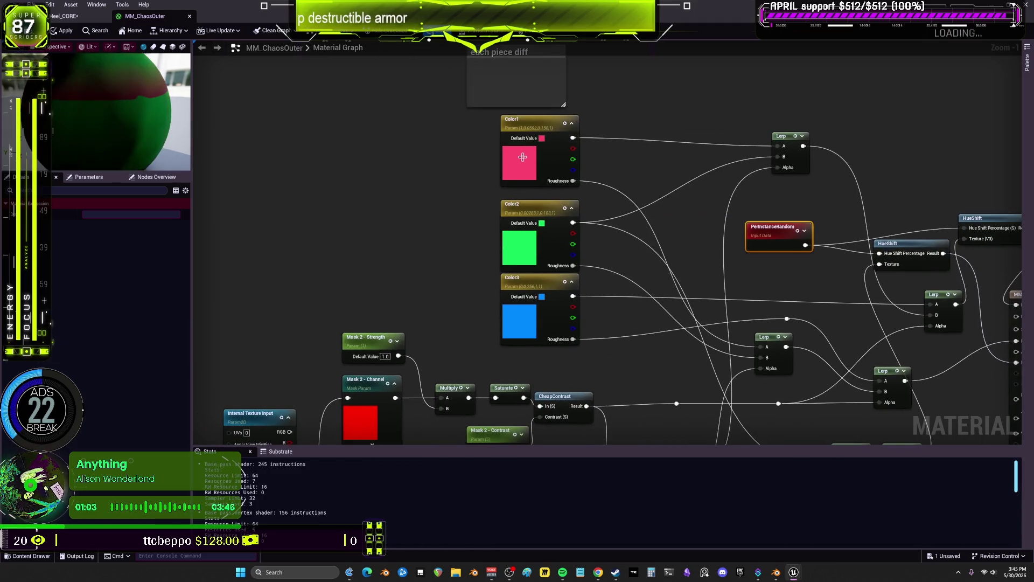
Set Color2 to magenta and Color3 to white, then apply the changes to the material.
left_click(524, 245)
left_click(121, 238)
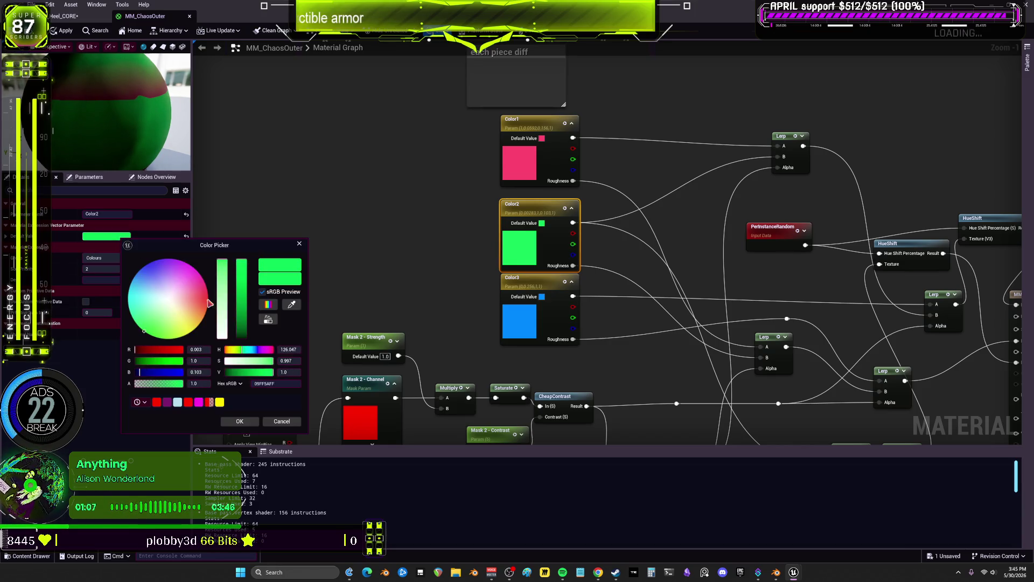
mouse_move(180, 287)
left_mouse_down()
mouse_move(141, 271)
mouse_move(194, 270)
left_mouse_up()
left_click(239, 421)
left_click(517, 318)
left_click(107, 236)
left_click_drag(232, 269, 234, 337)
left_click(232, 420)
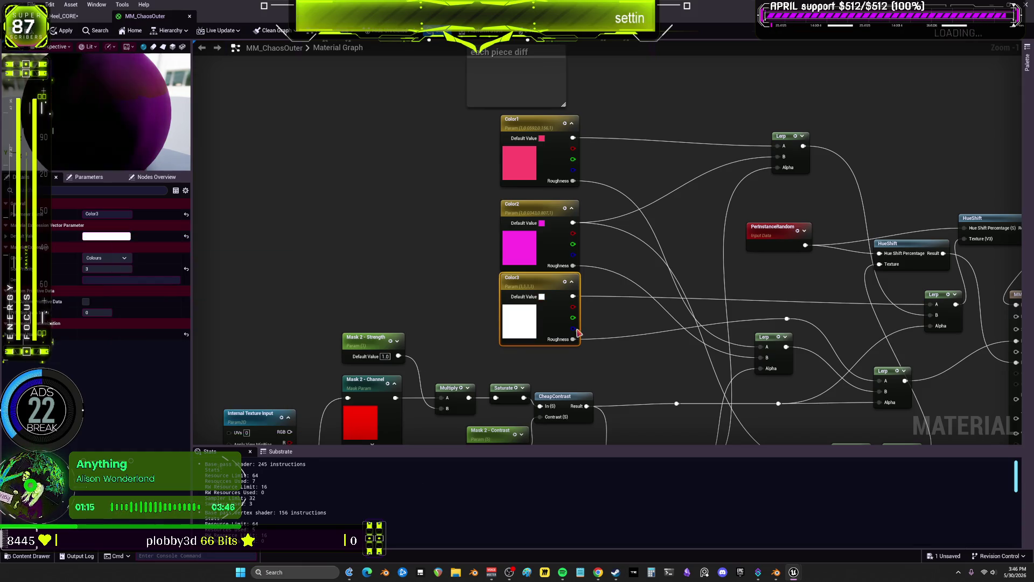
left_click(62, 30)
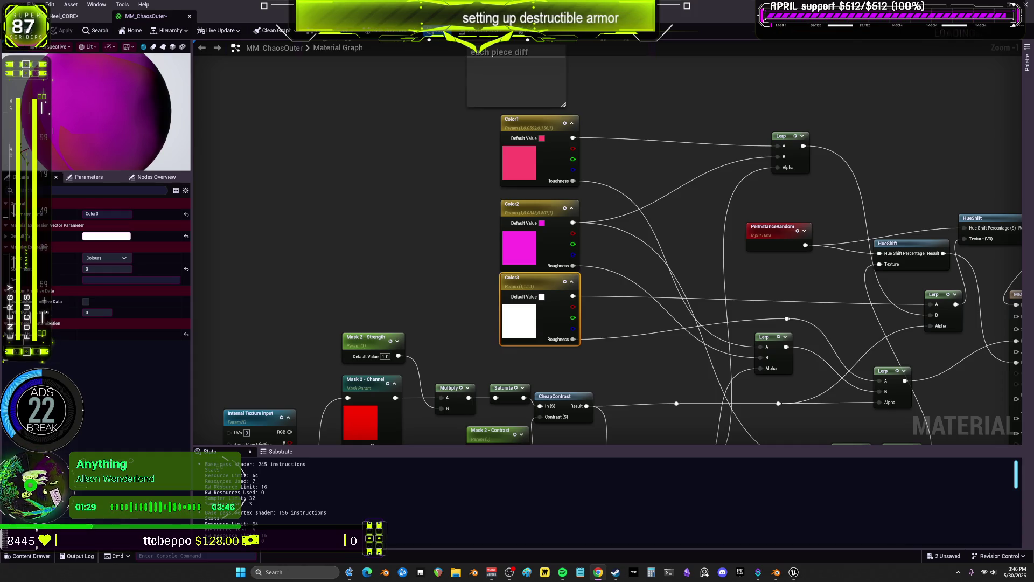
Wire Color2's Roughness into the lower Lerp's B input.
scroll(692, 214, "down", 2)
mouse_move(587, 225)
left_mouse_down()
mouse_move(724, 297)
mouse_move(706, 296)
mouse_move(737, 296)
left_mouse_up()
right_click_drag(700, 317, 683, 324)
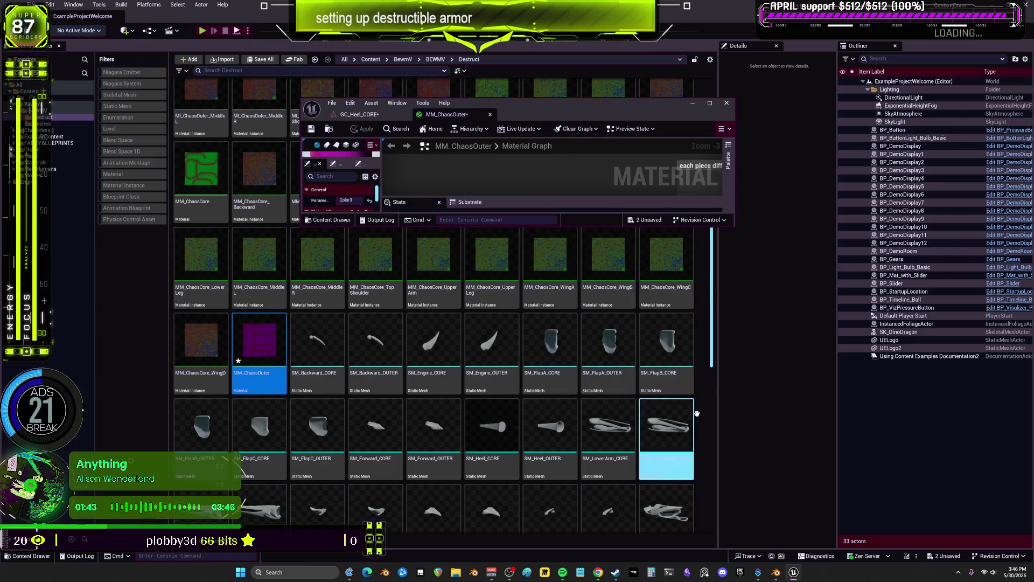
right_click(707, 413)
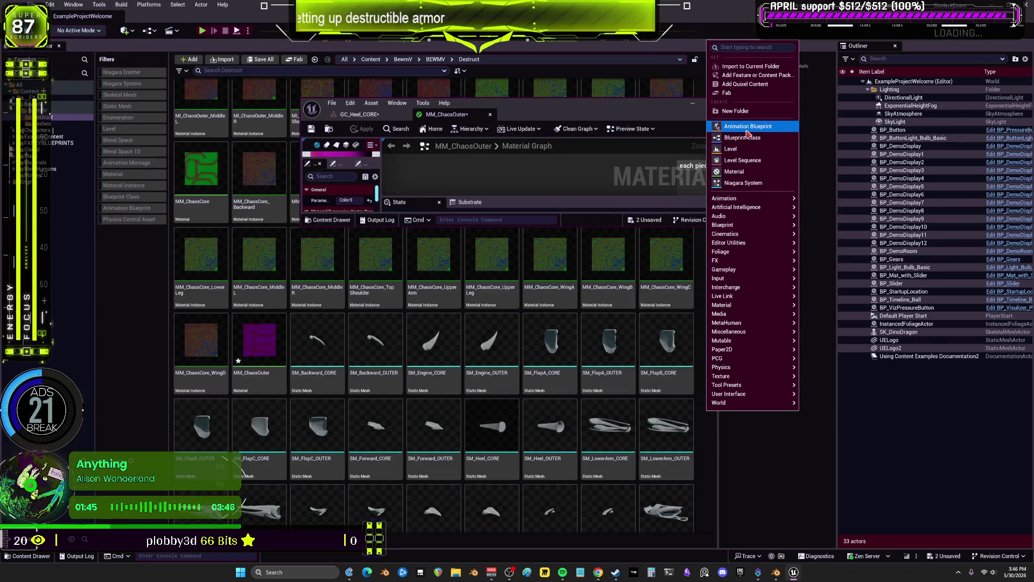
Create a material named NewMaterial, open it, and add a Texture Sample node.
left_click(734, 172)
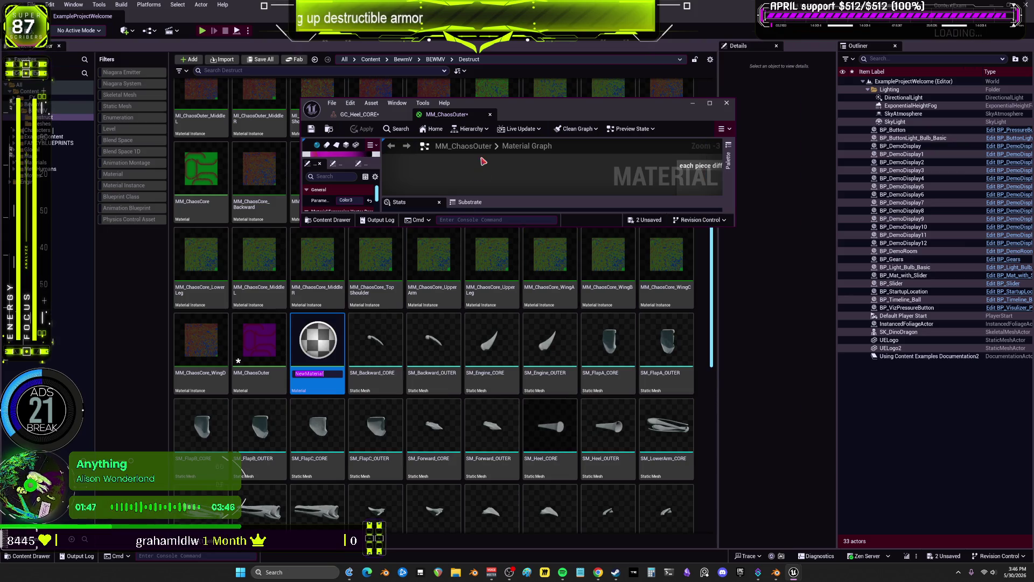
double_click(321, 340)
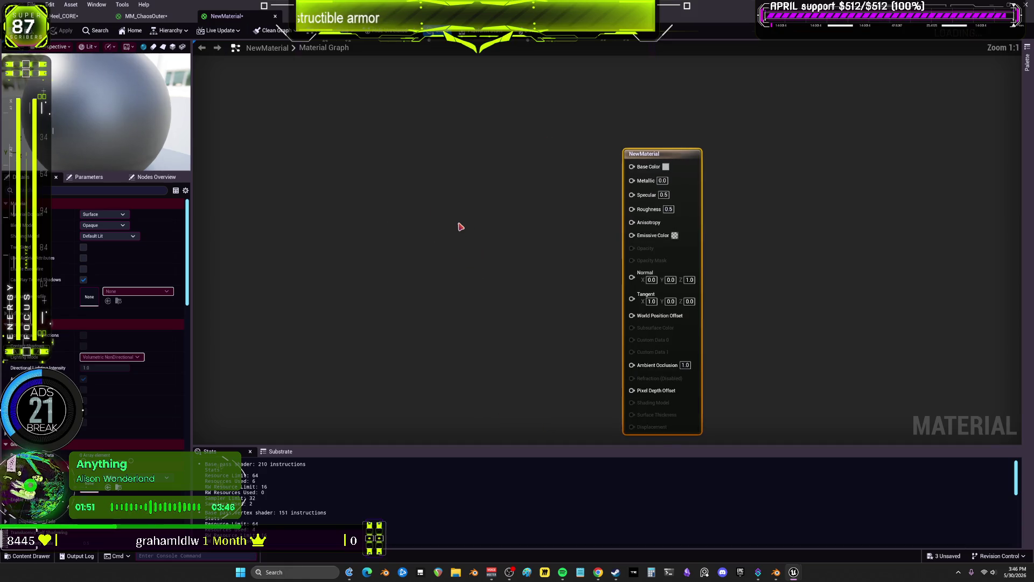
right_click(456, 225)
type("te")
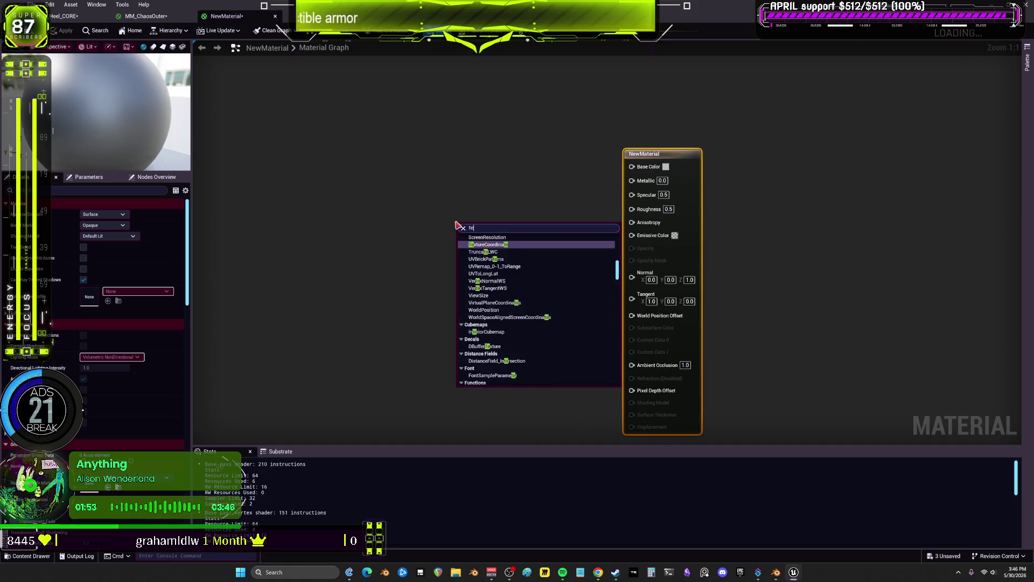
type("xture sa")
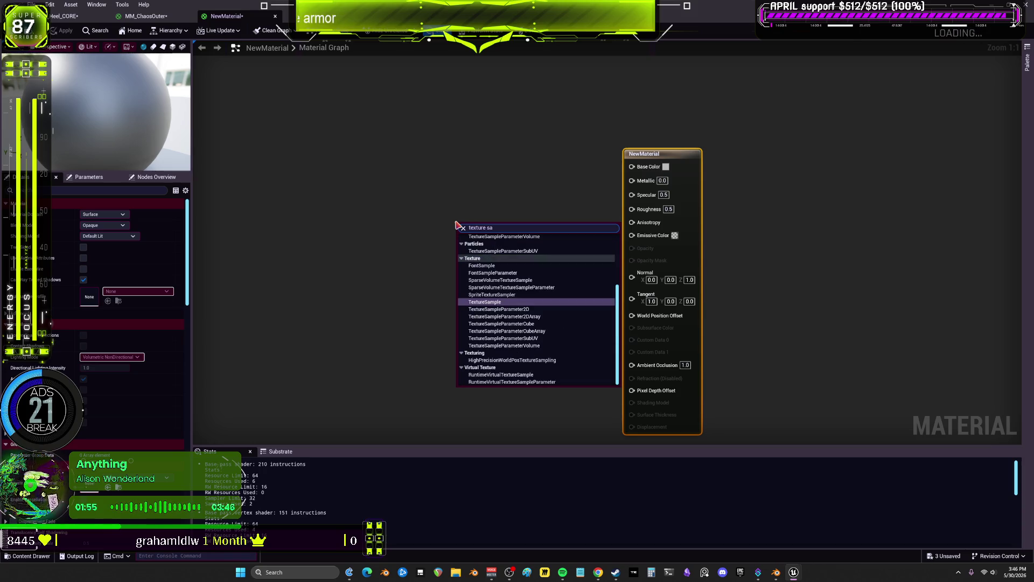
left_click(485, 302)
left_click_drag(534, 305, 526, 248)
Duplicate the Texture Sample twice and wire the samples into Normal, Roughness, Metallic and Base Color.
key("ctrl+d")
right_click_drag(481, 303, 491, 237)
key("ctrl+d")
mouse_move(516, 367)
left_mouse_down()
mouse_move(520, 338)
mouse_move(643, 210)
left_mouse_up()
mouse_move(538, 247)
left_mouse_down()
mouse_move(606, 181)
mouse_move(642, 289)
mouse_move(619, 179)
mouse_move(642, 141)
left_mouse_up()
mouse_move(537, 271)
left_mouse_down()
mouse_move(605, 208)
mouse_move(605, 167)
mouse_move(642, 114)
left_mouse_up()
mouse_move(501, 88)
left_mouse_down()
mouse_move(501, 78)
mouse_move(643, 100)
left_mouse_up()
Align the three Texture Sample nodes in a column beside NewMaterial and select them all.
left_click_drag(699, 122, 699, 113)
left_click_drag(496, 292, 484, 254)
left_click_drag(488, 156, 483, 146)
left_click(484, 272)
left_click_drag(496, 428, 477, 374)
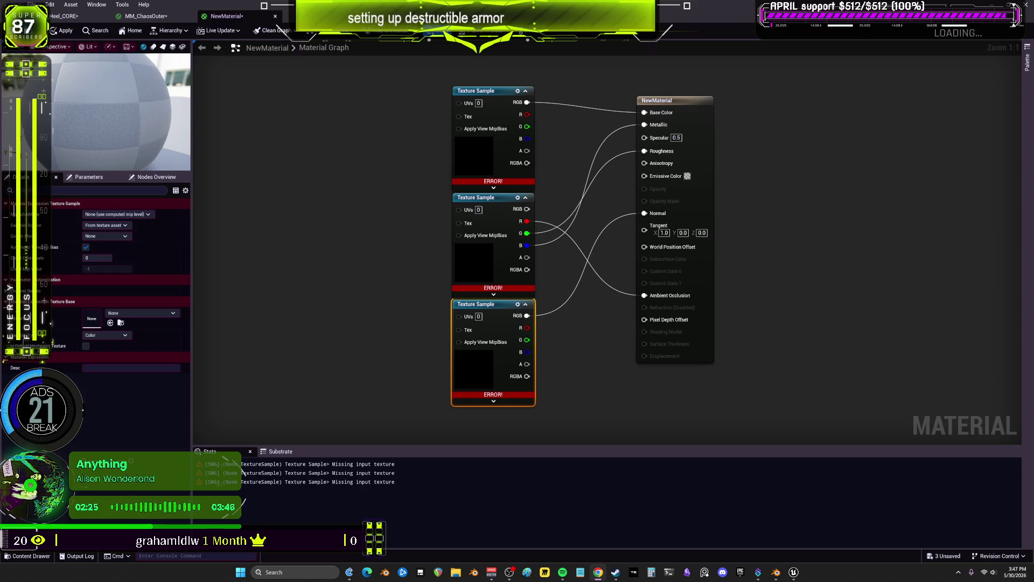
left_click_drag(381, 127, 538, 397)
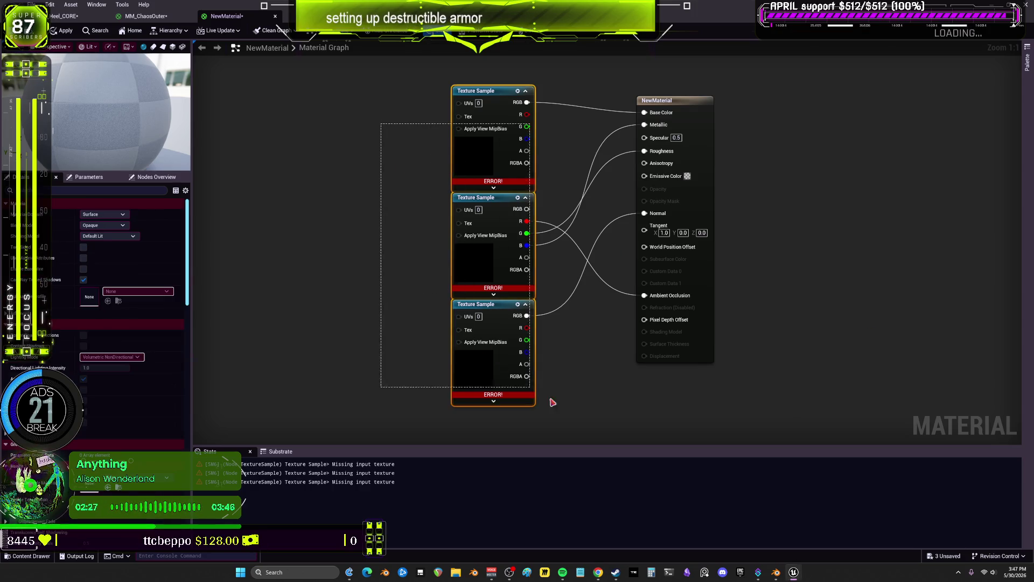
Delete the three Texture Sample nodes and place a Constant3Vector plus two Constant nodes.
key("Delete")
left_click(475, 104)
left_click(503, 187)
left_click(516, 229)
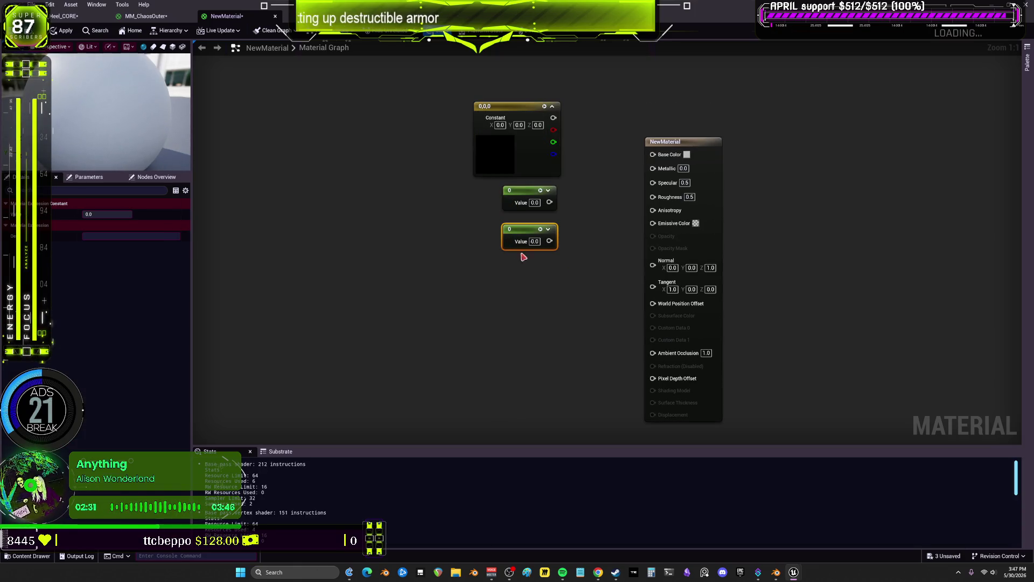
Wire the vector constant into Base Color and the two constants into Metallic and Roughness.
left_click_drag(554, 118, 653, 155)
left_click_drag(543, 208, 656, 179)
key("ctrl+z")
left_click_drag(547, 202, 653, 166)
left_click_drag(550, 241, 653, 193)
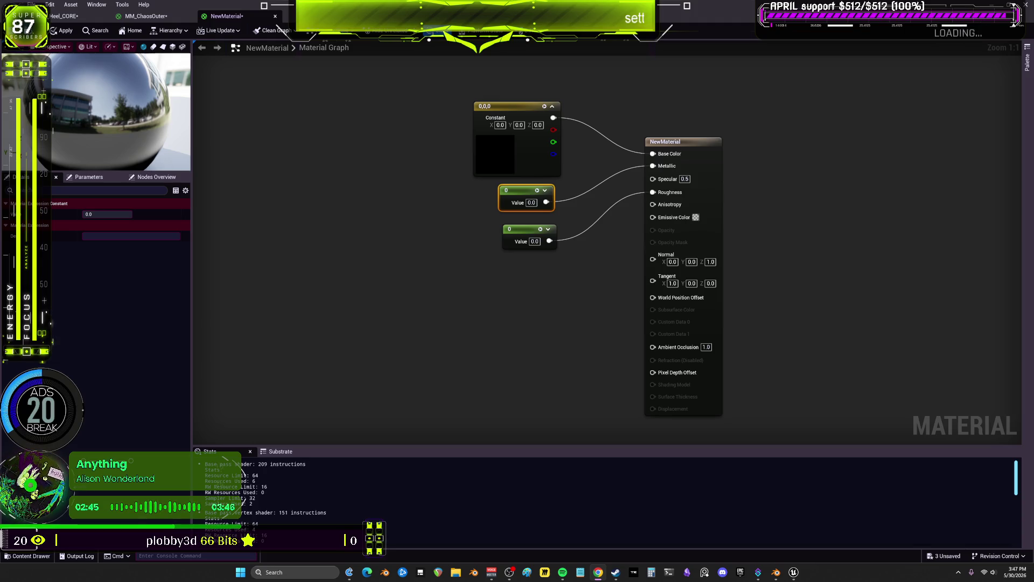
Delete all the constant nodes and place a fresh vector constant.
key("ctrl+a")
key("Delete")
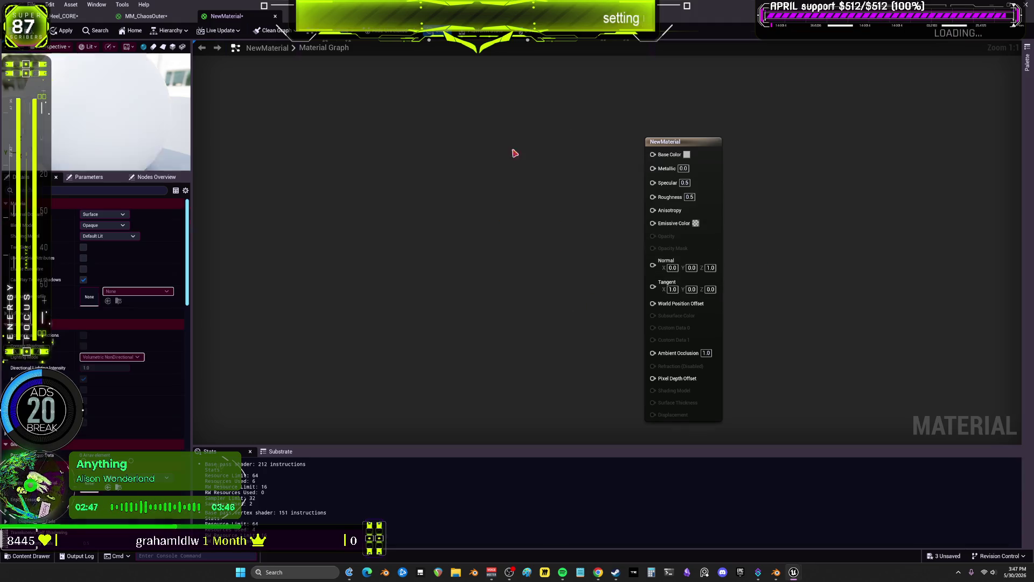
left_click(505, 150)
Try a vector constant on Base Color and a SampleSceneDepth node, deleting both afterwards.
left_click_drag(583, 163, 654, 155)
left_click(716, 172)
left_click_drag(583, 95, 501, 262)
key("Delete")
right_click(523, 221)
type("scenedepth")
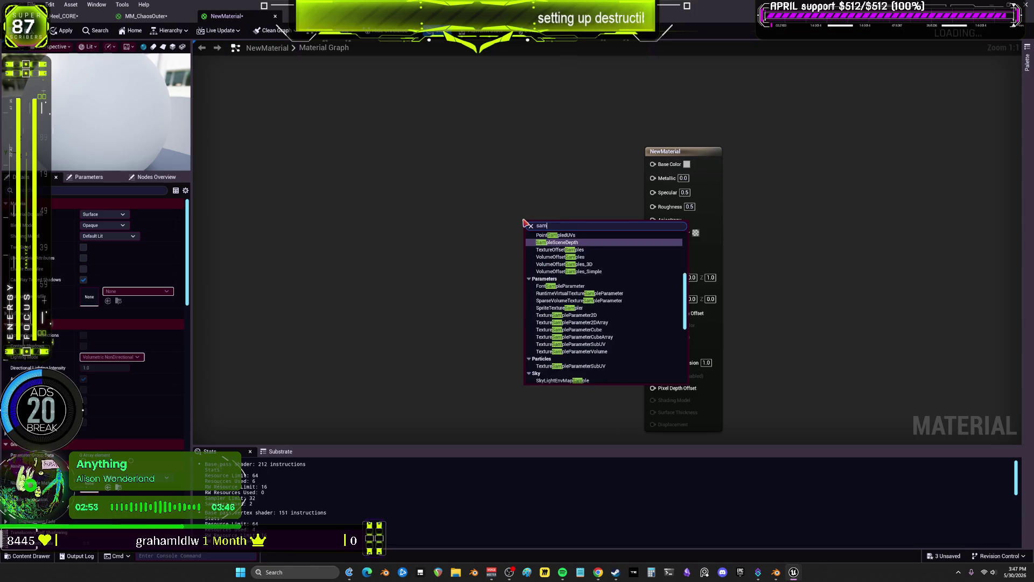
key("Return")
key("Delete")
Add a Texture Sample node and wire its RGB into Base Color.
right_click(551, 216)
type("texturesample")
key("Return")
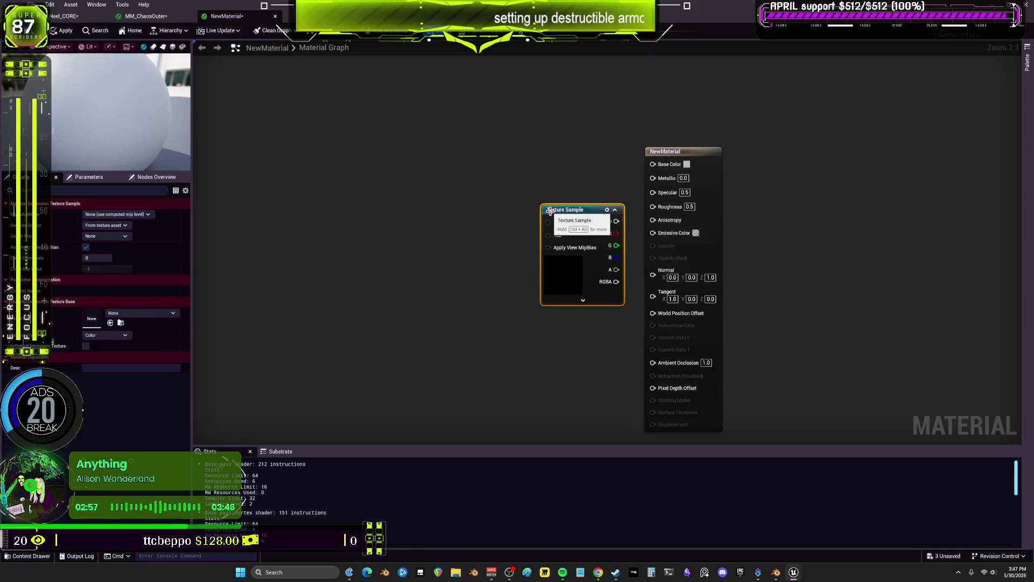
mouse_move(577, 220)
left_mouse_down()
mouse_move(554, 190)
mouse_move(668, 161)
left_mouse_up()
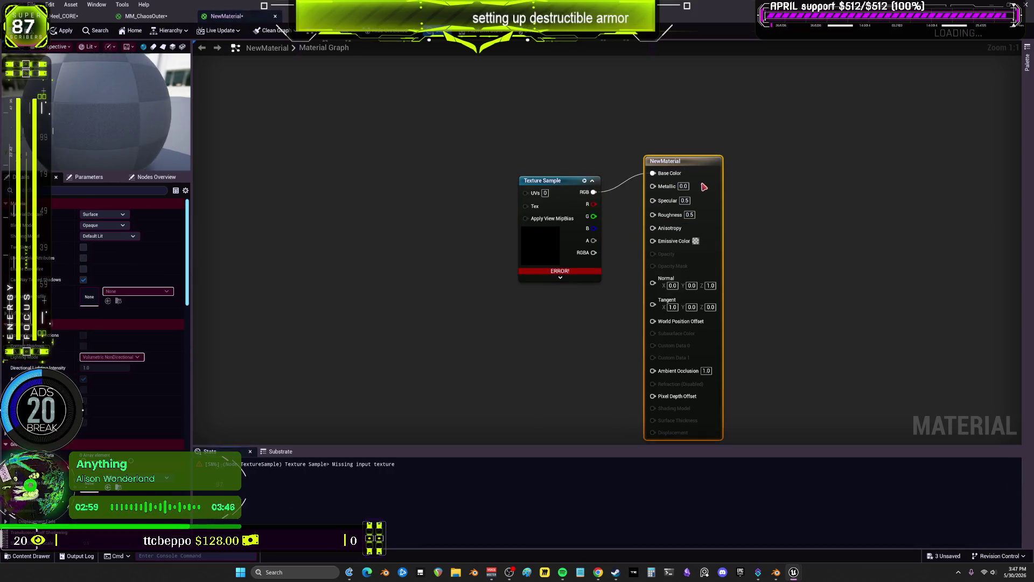
Set the Shading Model to Unlit and rewire the Texture Sample's RGB into Emissive Color.
left_click(108, 236)
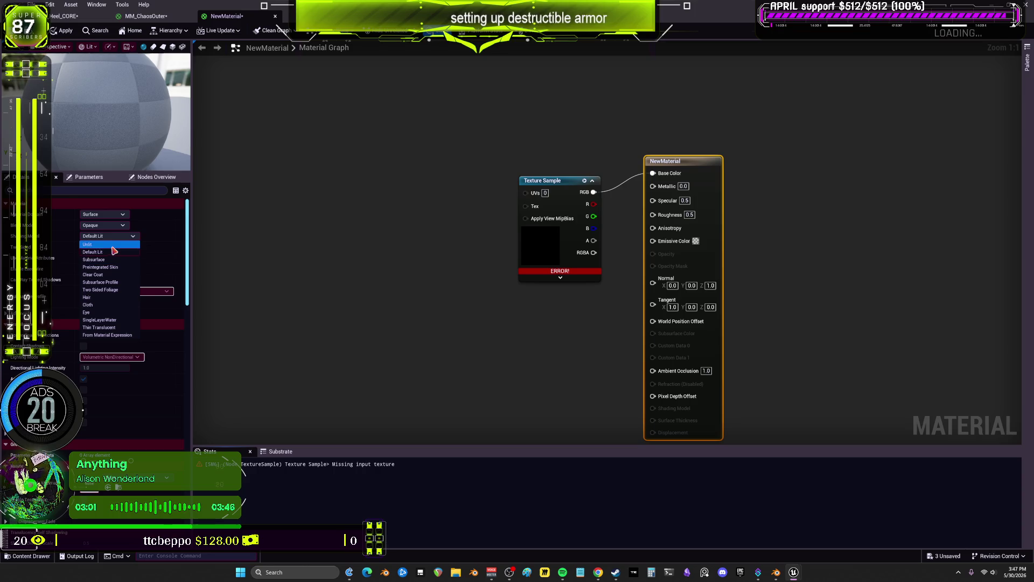
left_click(97, 247)
left_click_drag(594, 192, 653, 234)
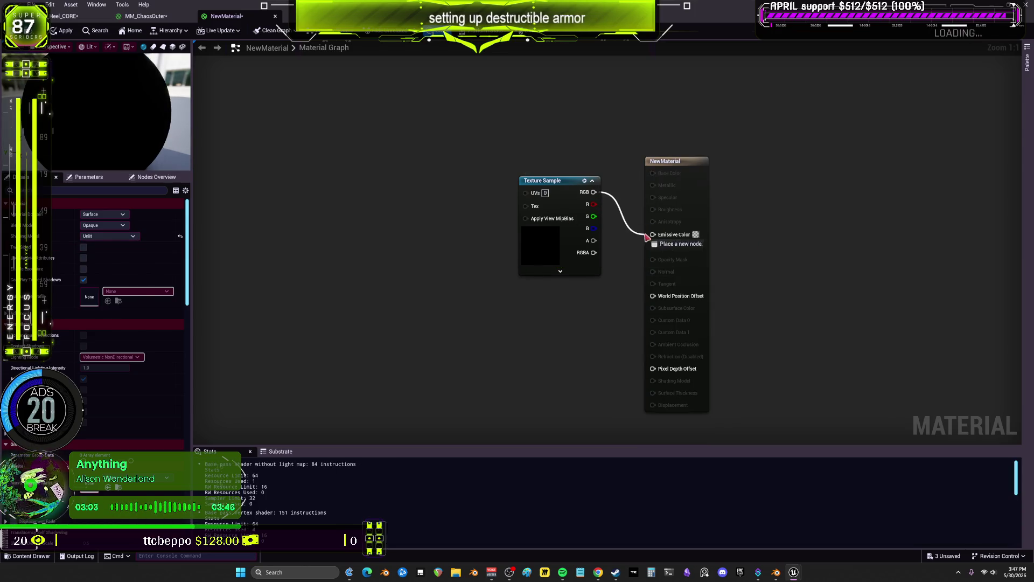
left_click_drag(554, 181, 553, 220)
mouse_move(626, 277)
right_mouse_down()
mouse_move(781, 258)
mouse_move(781, 277)
mouse_move(718, 257)
right_mouse_up()
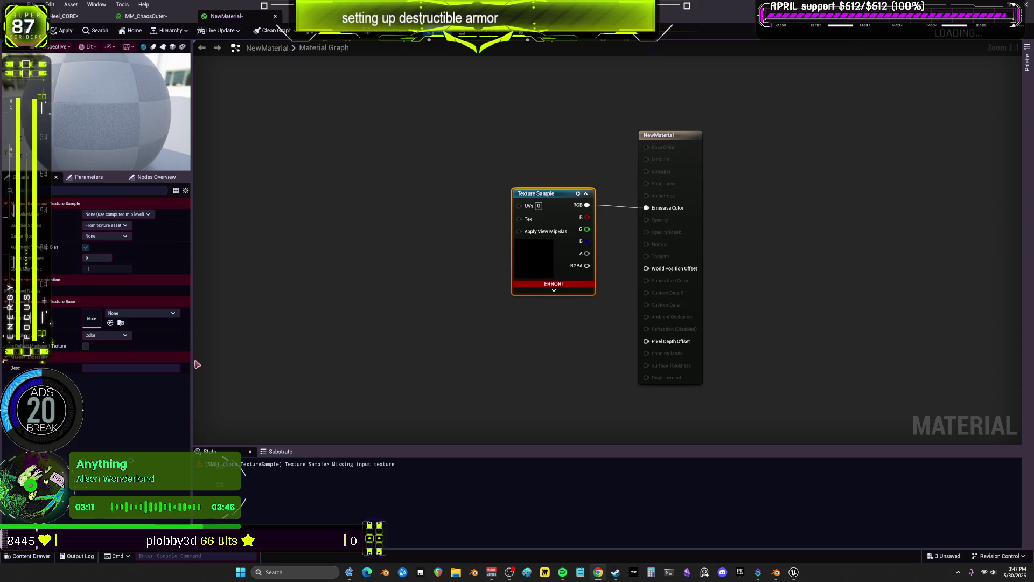
Assign the beetle_AORM texture to the Texture Sample.
left_click(135, 313)
left_click(178, 260)
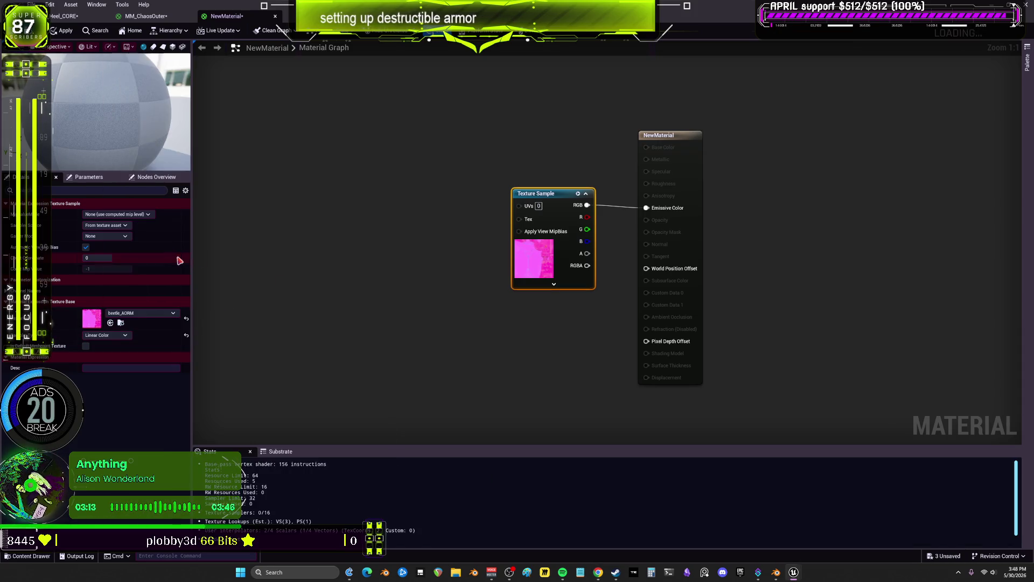
left_click(393, 351)
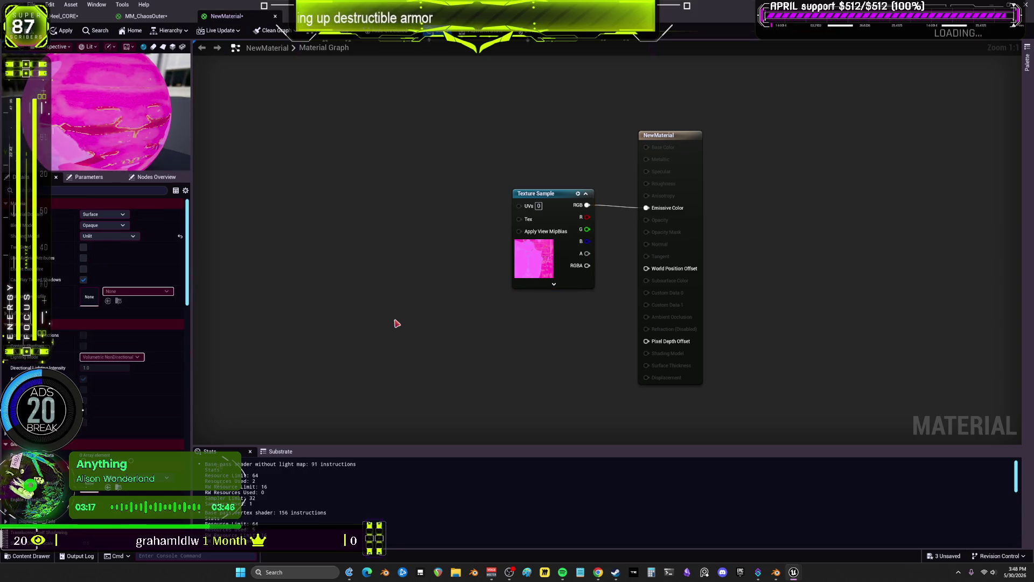
mouse_move(598, 237)
right_mouse_down()
mouse_move(684, 261)
mouse_move(623, 241)
mouse_move(639, 242)
right_mouse_up()
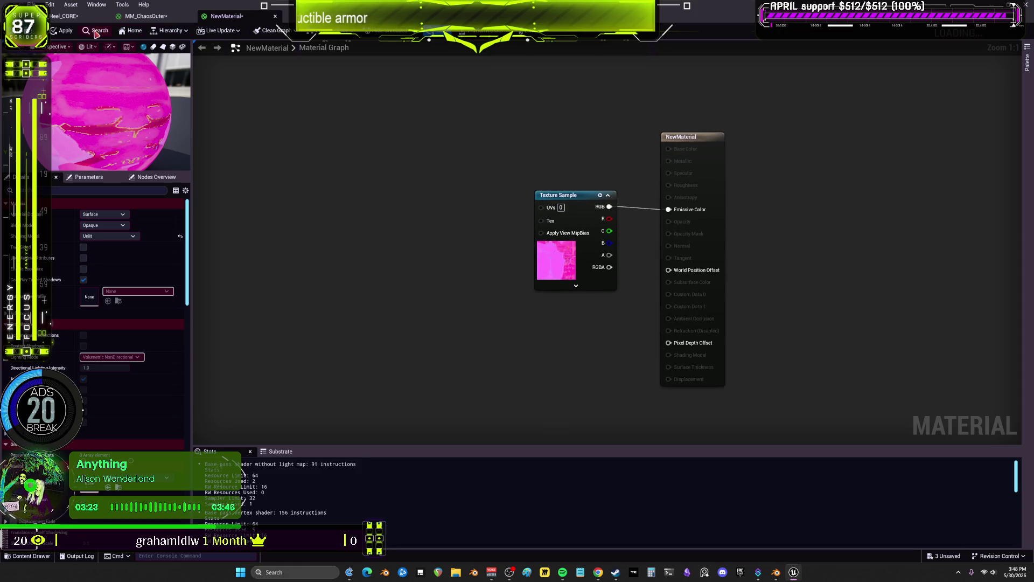
left_click(49, 4)
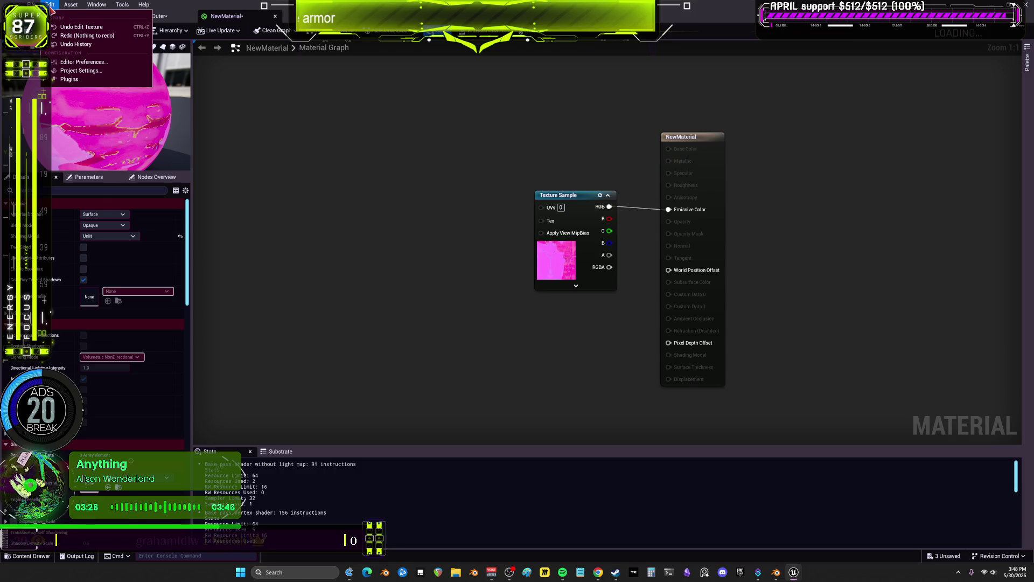
Set the Graphs Background Brush in Editor Preferences to the custom tiled background image.
left_click(102, 63)
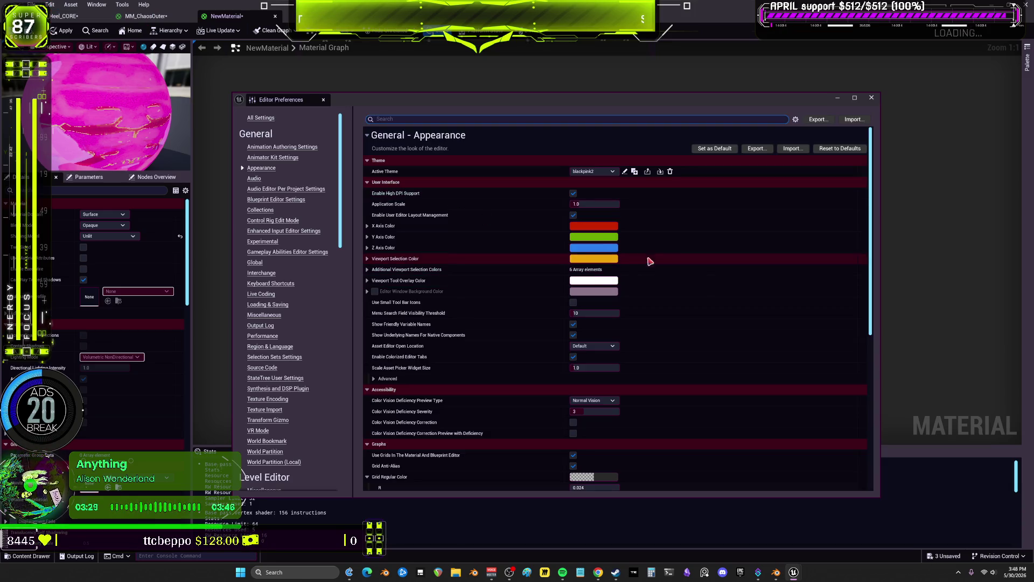
left_click_drag(870, 248, 882, 363)
left_click(629, 376)
type("back")
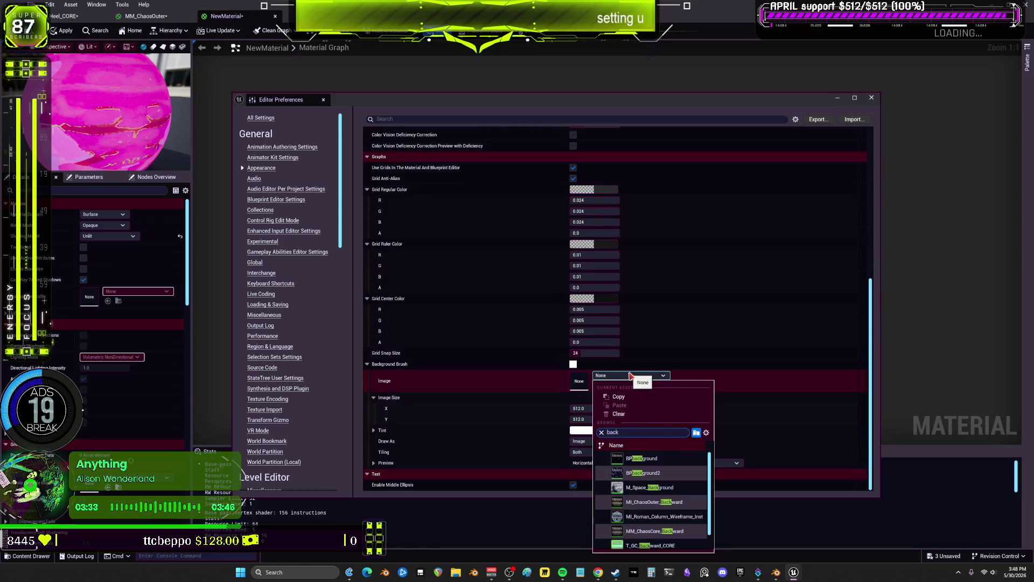
left_click(660, 467)
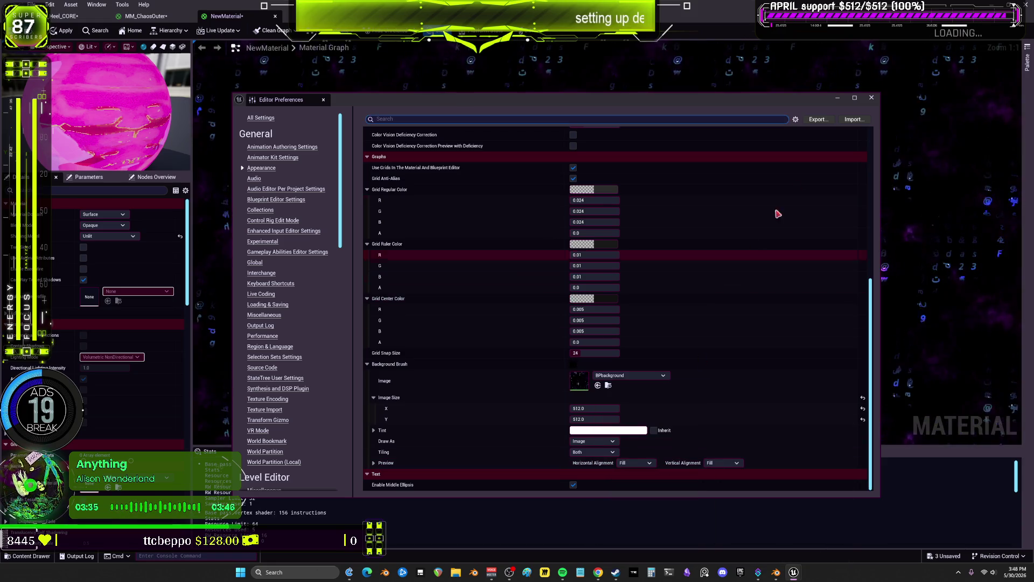
left_click(871, 98)
mouse_move(753, 266)
right_mouse_down()
mouse_move(752, 253)
mouse_move(745, 273)
right_mouse_up()
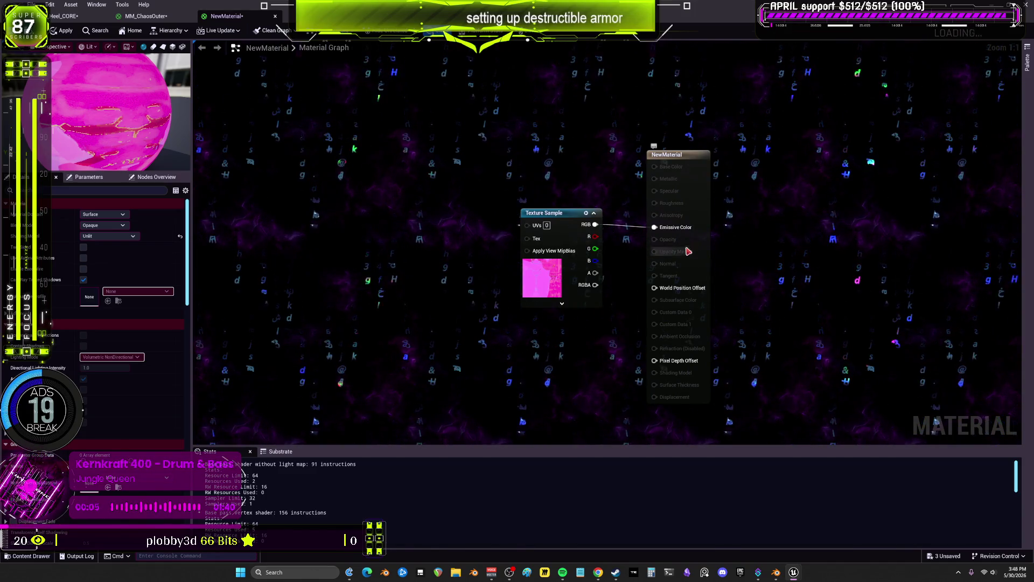
mouse_move(746, 273)
right_mouse_down()
mouse_move(787, 294)
mouse_move(716, 287)
mouse_move(759, 276)
mouse_move(758, 342)
mouse_move(709, 238)
mouse_move(797, 261)
mouse_move(690, 252)
right_mouse_up()
right_click_drag(791, 237, 807, 264)
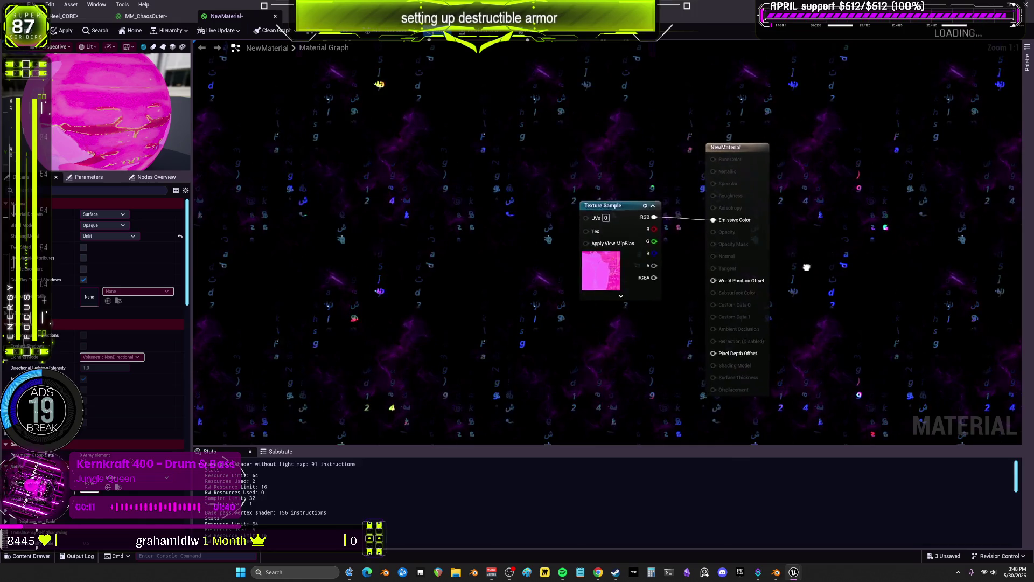
mouse_move(775, 220)
right_mouse_down()
mouse_move(761, 264)
mouse_move(829, 348)
right_mouse_up()
mouse_move(718, 328)
right_mouse_down()
mouse_move(786, 201)
mouse_move(823, 256)
right_mouse_up()
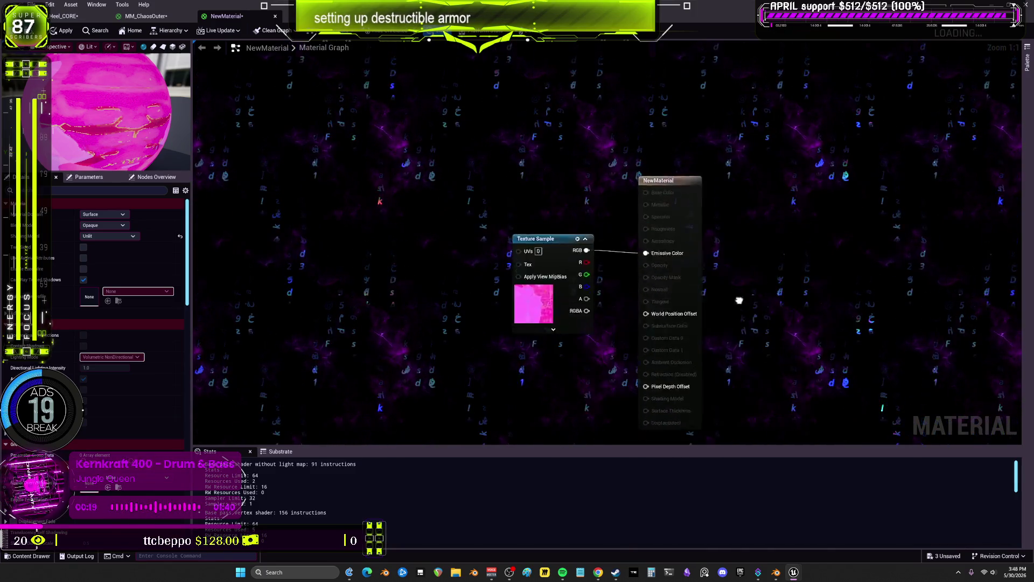
mouse_move(868, 252)
right_mouse_down()
mouse_move(734, 311)
mouse_move(861, 316)
mouse_move(754, 225)
mouse_move(892, 275)
mouse_move(908, 146)
mouse_move(771, 255)
right_mouse_up()
mouse_move(756, 213)
right_mouse_down()
mouse_move(858, 240)
mouse_move(810, 227)
mouse_move(718, 286)
mouse_move(776, 240)
right_mouse_up()
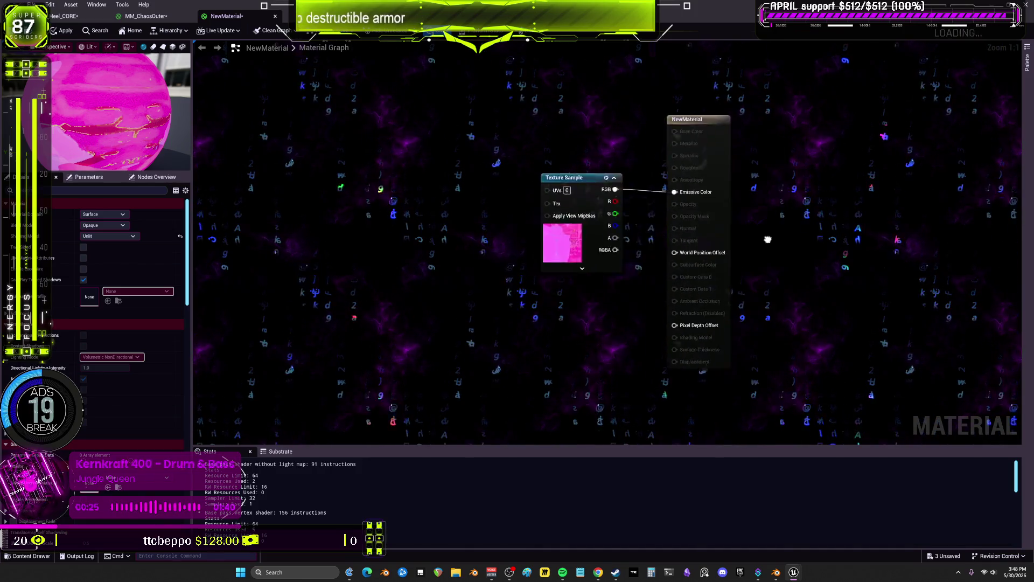
mouse_move(829, 277)
right_mouse_down()
mouse_move(751, 247)
mouse_move(714, 259)
right_mouse_up()
mouse_move(810, 245)
right_mouse_down()
mouse_move(846, 267)
mouse_move(684, 276)
mouse_move(826, 259)
mouse_move(839, 242)
mouse_move(704, 266)
mouse_move(849, 240)
mouse_move(734, 248)
mouse_move(795, 273)
mouse_move(780, 247)
mouse_move(708, 268)
mouse_move(753, 240)
mouse_move(727, 266)
mouse_move(833, 275)
mouse_move(814, 256)
mouse_move(738, 280)
right_mouse_up()
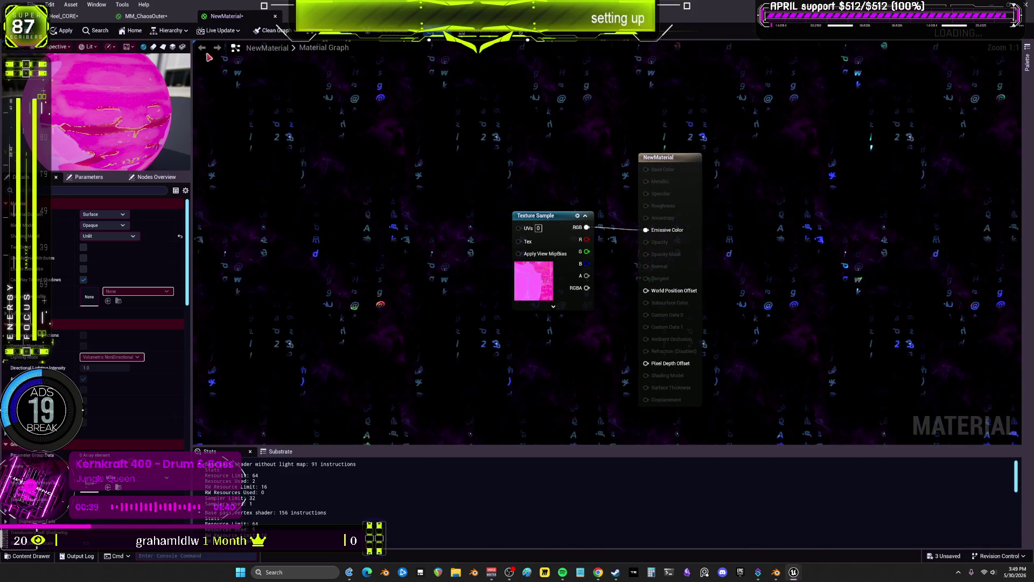
left_click(50, 4)
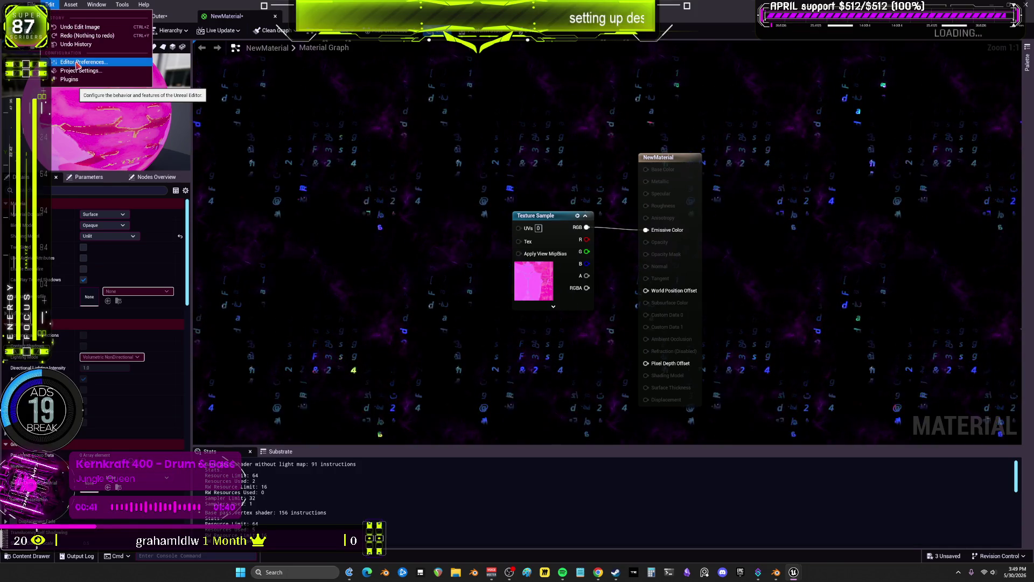
Find the BPbackground material in the Content Browser and open it maximized.
key("Escape")
key("super+Down")
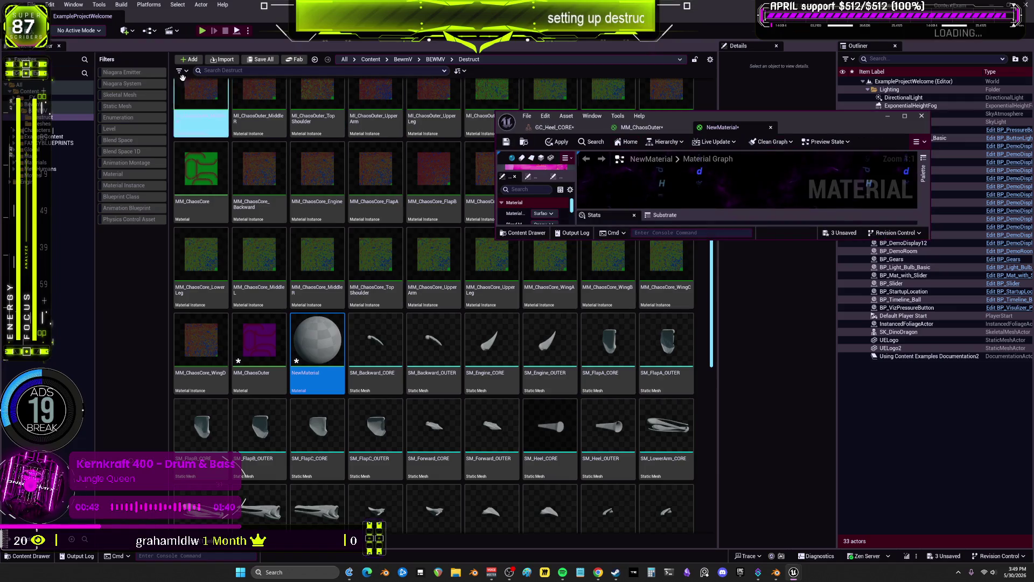
left_click(60, 92)
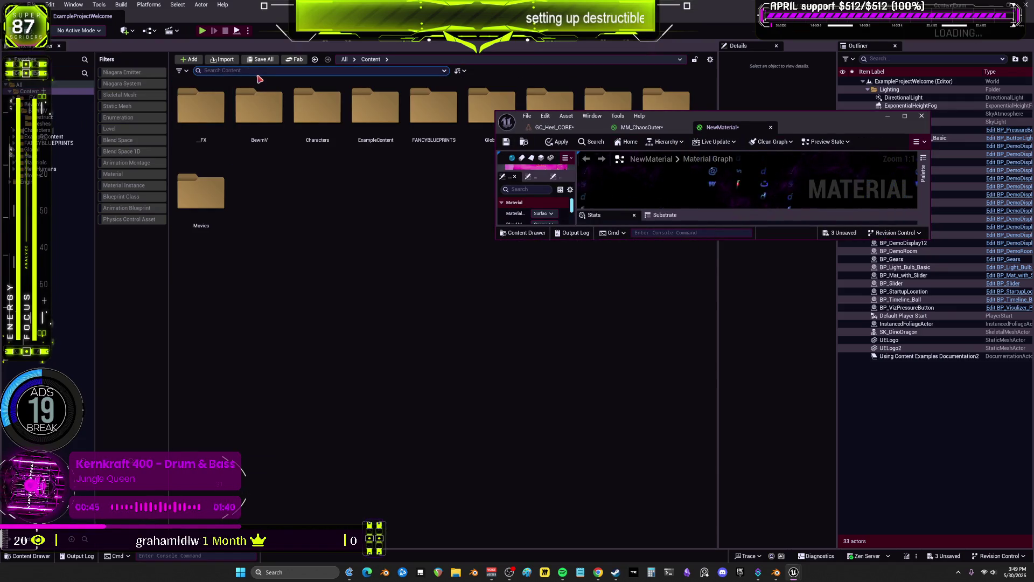
type("backgrou")
double_click(201, 107)
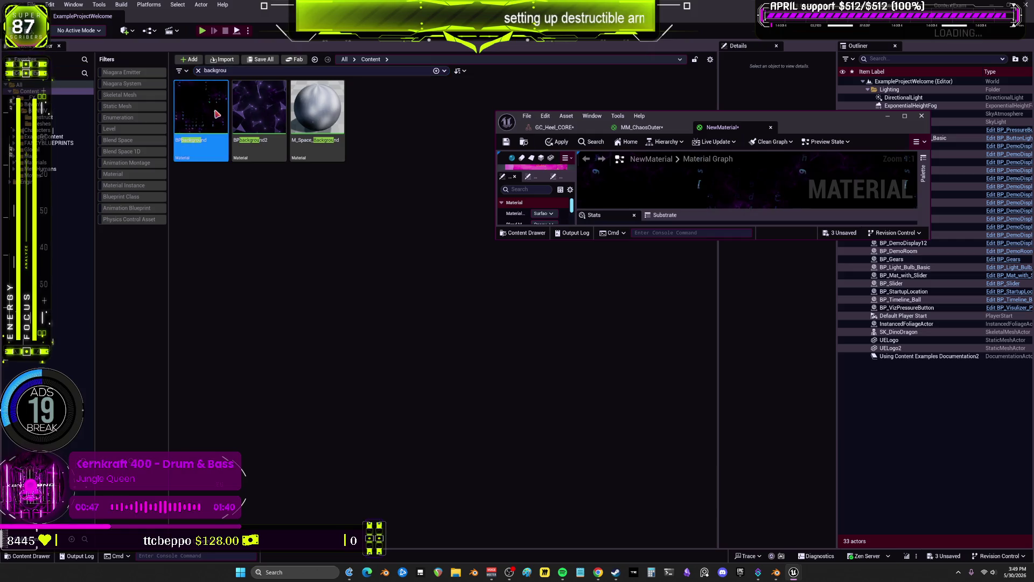
double_click(814, 116)
Recolour the 0.0822 blue constant to magenta and the 0.0346 blue constant to bright yellow.
scroll(462, 334, "down", 3)
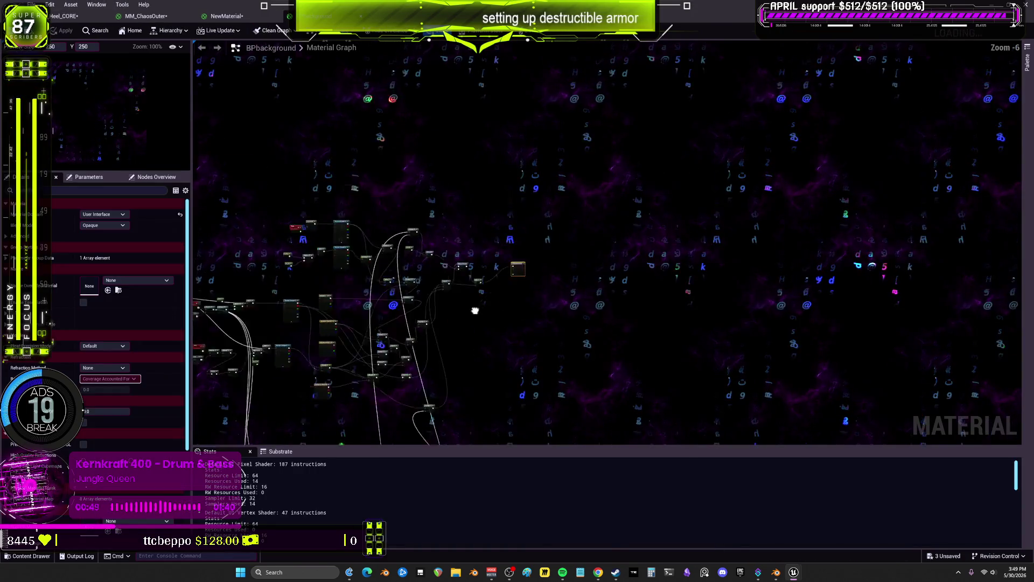
scroll(578, 107, "up", 5)
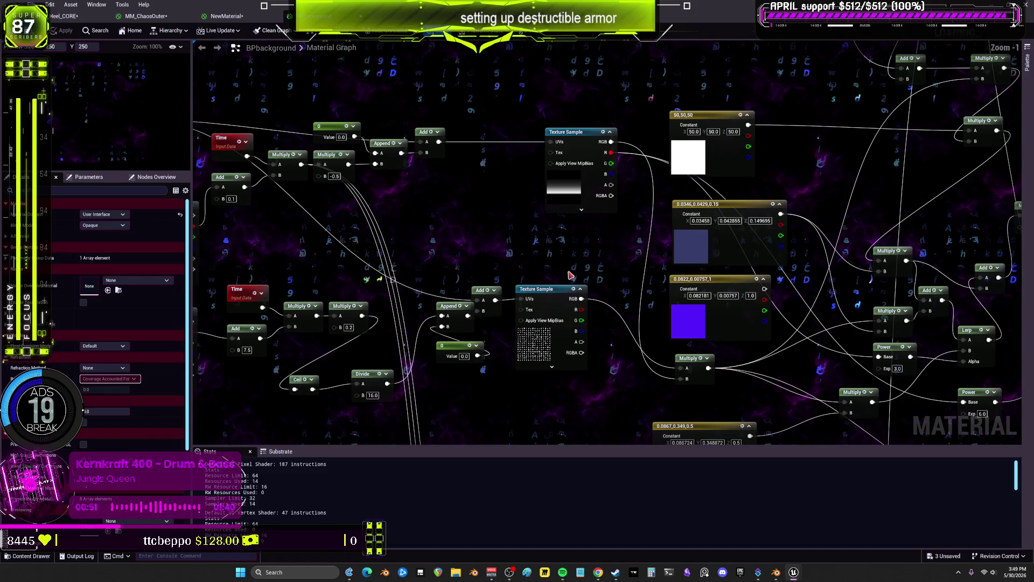
scroll(796, 188, "up", 1)
right_click_drag(796, 187, 630, 185)
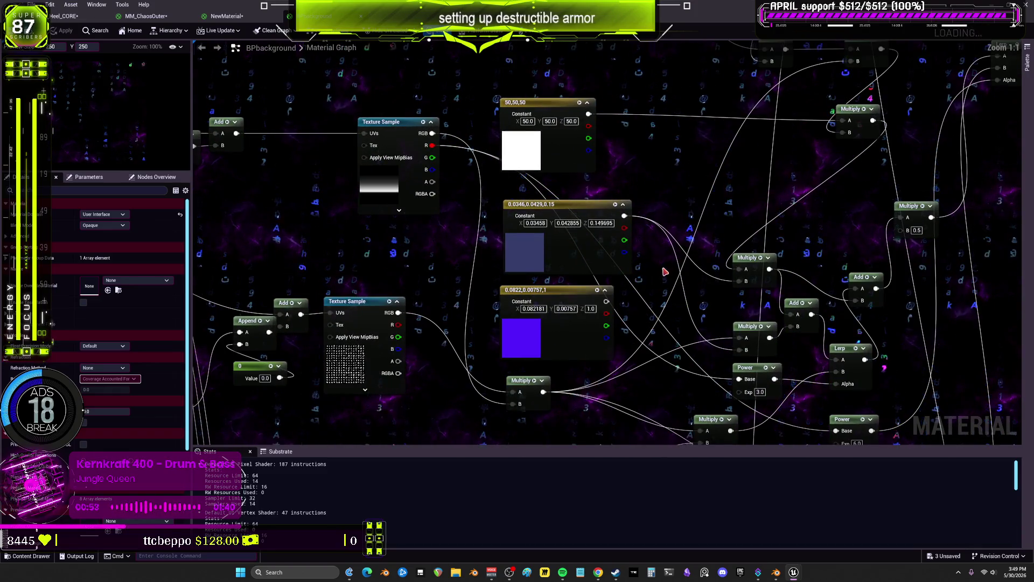
double_click(524, 339)
left_click(597, 359)
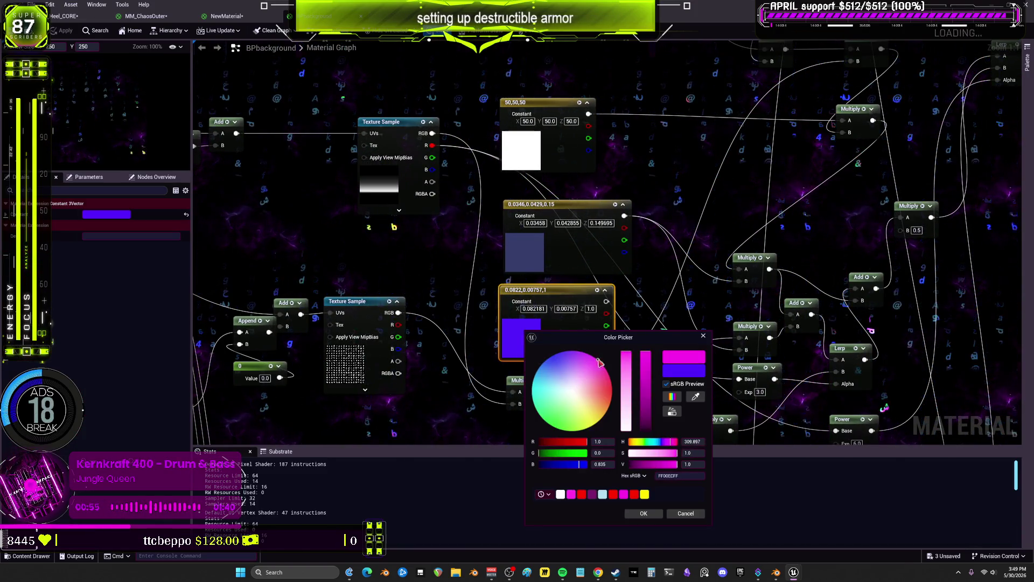
left_click(645, 513)
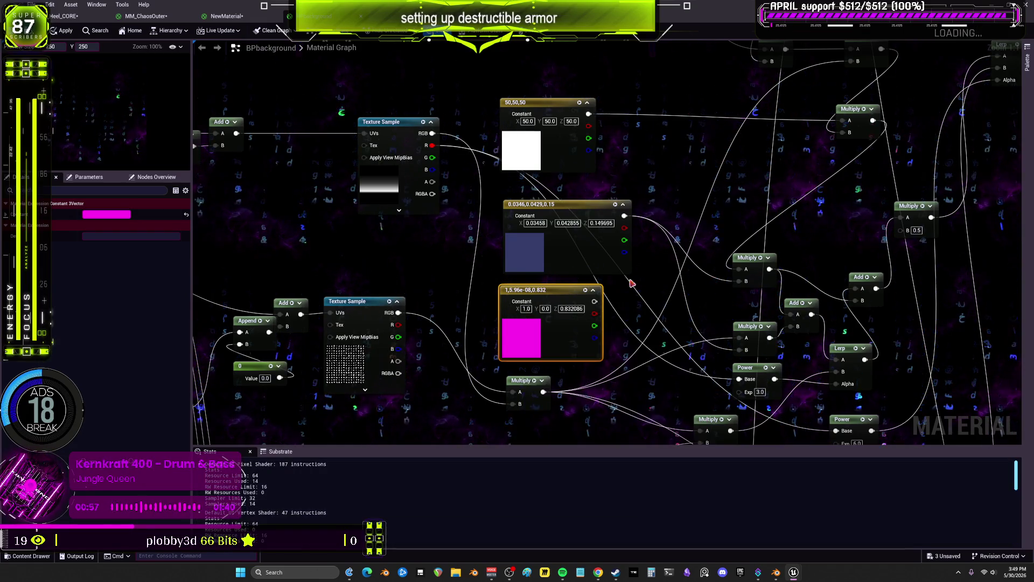
double_click(525, 249)
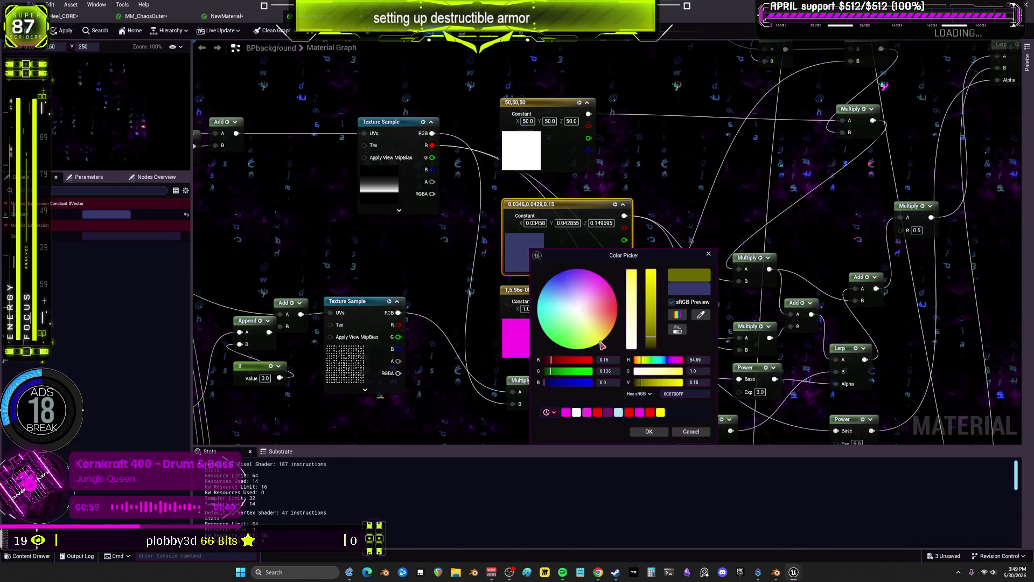
left_click_drag(651, 337, 651, 277)
left_click(649, 432)
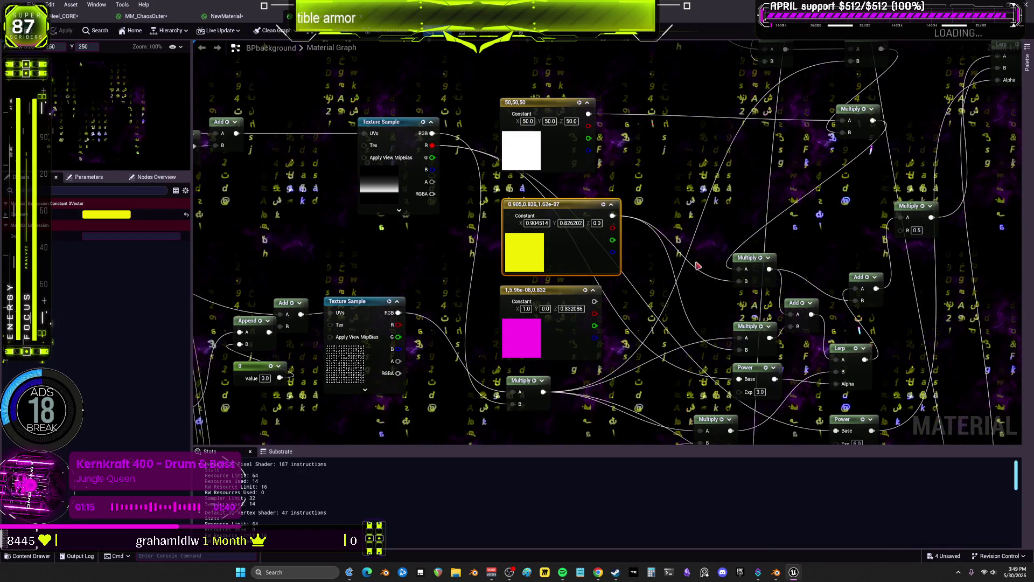
mouse_move(722, 258)
right_mouse_down()
mouse_move(590, 364)
mouse_move(595, 277)
right_mouse_up()
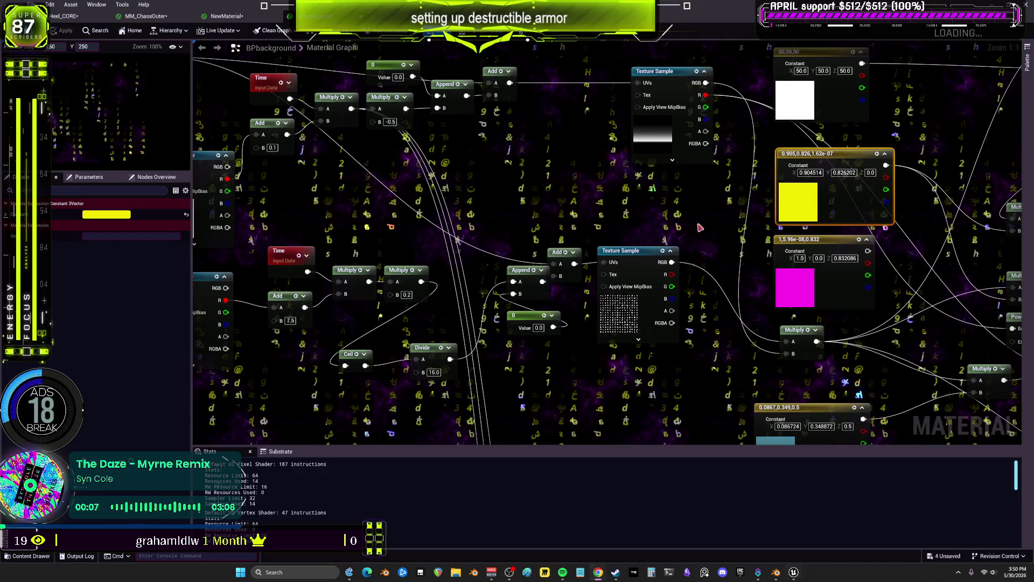
Recolour the yellow constant to bright green (0.0, 0.904514, 0.033716), then select the digital-rain Texture Sample.
right_click_drag(728, 230, 560, 245)
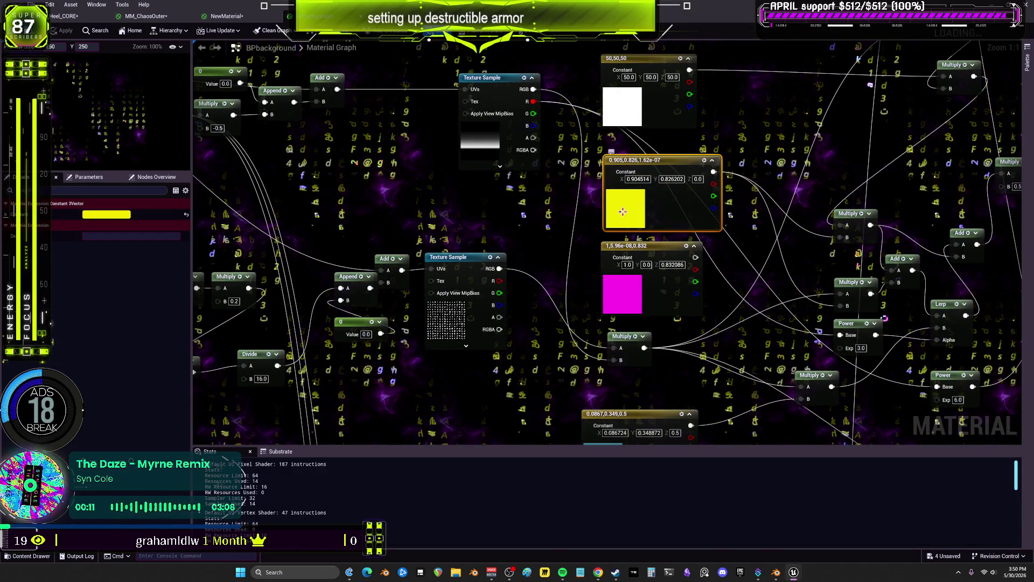
left_click(654, 308)
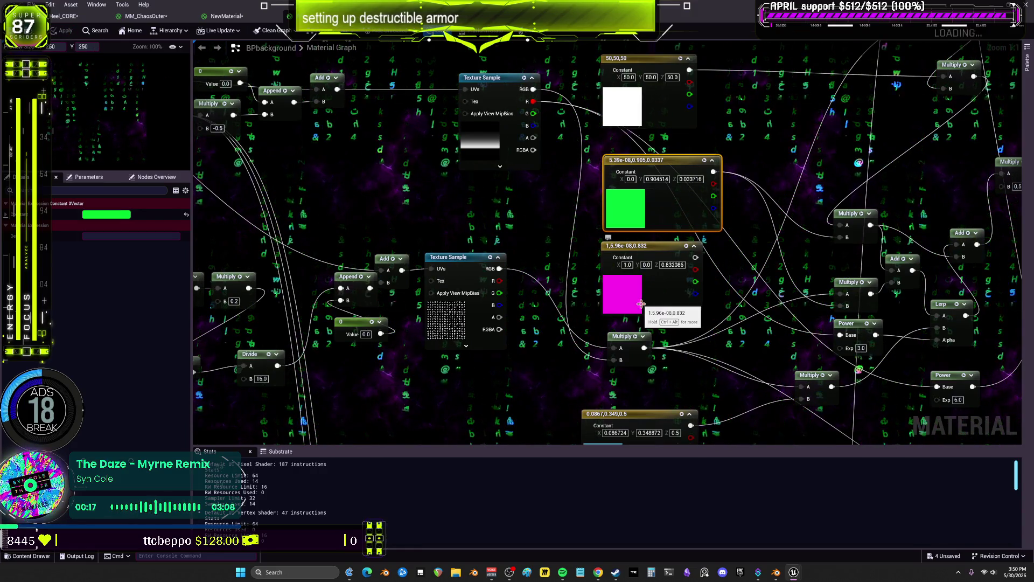
right_click_drag(679, 189, 672, 236)
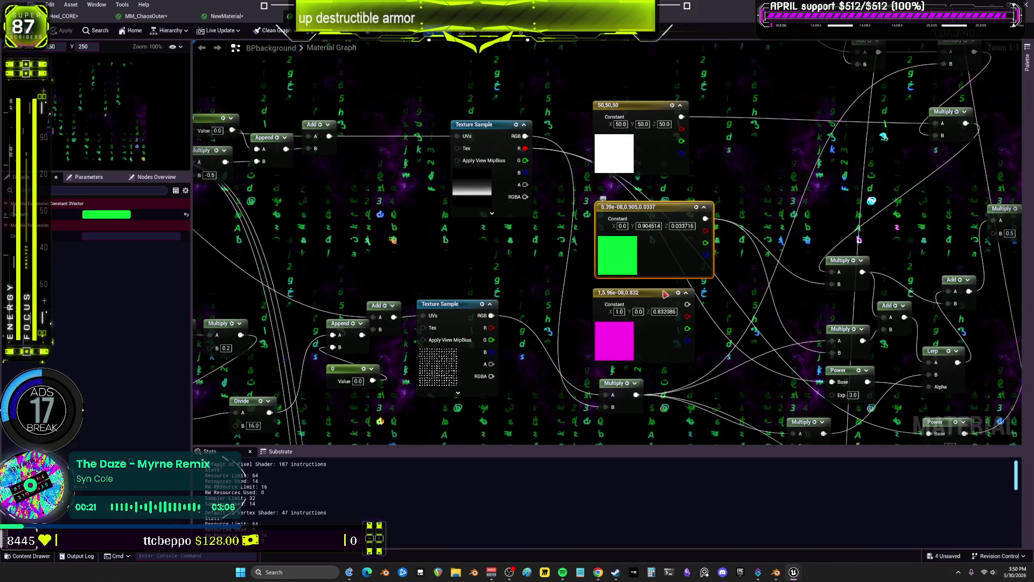
right_click_drag(673, 284, 872, 173)
mouse_move(264, 173)
right_mouse_down()
mouse_move(494, 148)
mouse_move(192, 190)
right_mouse_up()
left_click(571, 208)
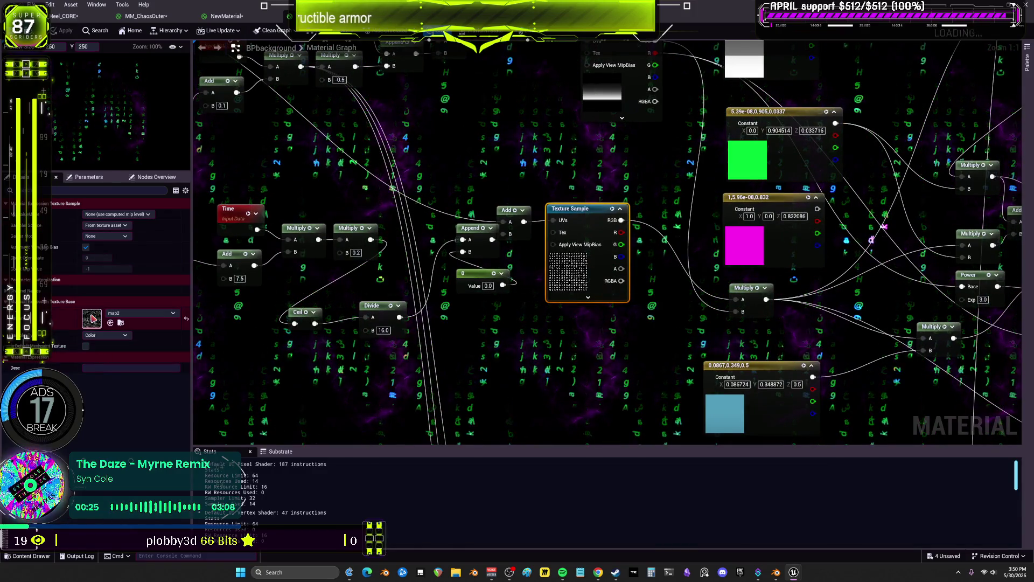
double_click(92, 319)
scroll(423, 282, "up", 5)
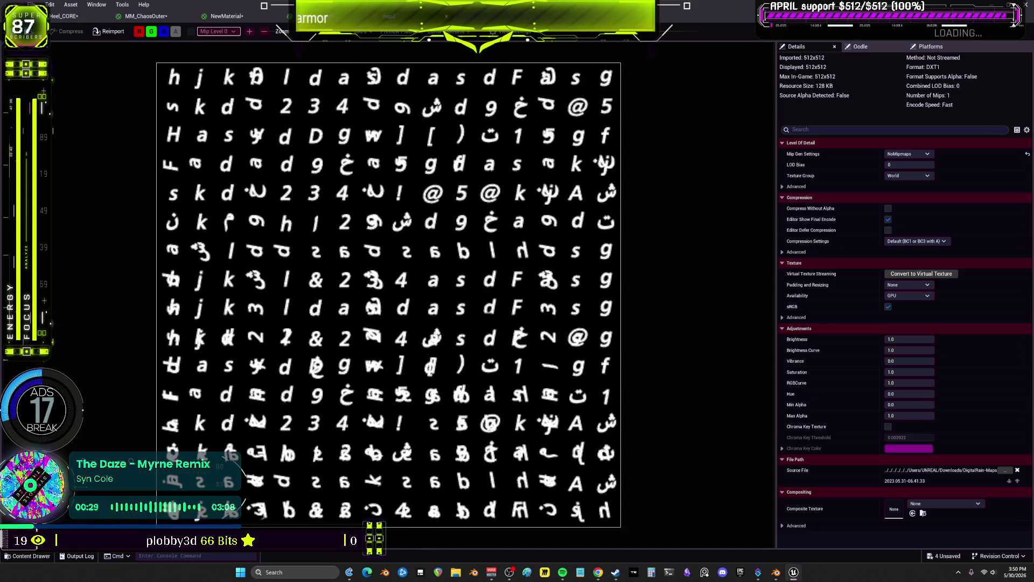
key("ctrl+Tab")
right_click_drag(354, 281, 752, 288)
left_click(536, 300)
double_click(93, 325)
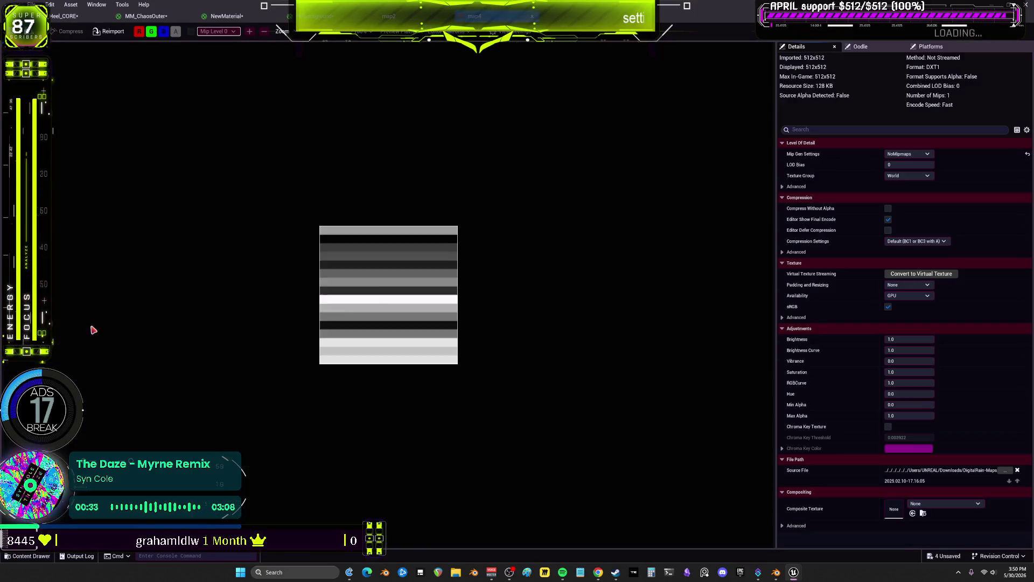
scroll(404, 302, "up", 5)
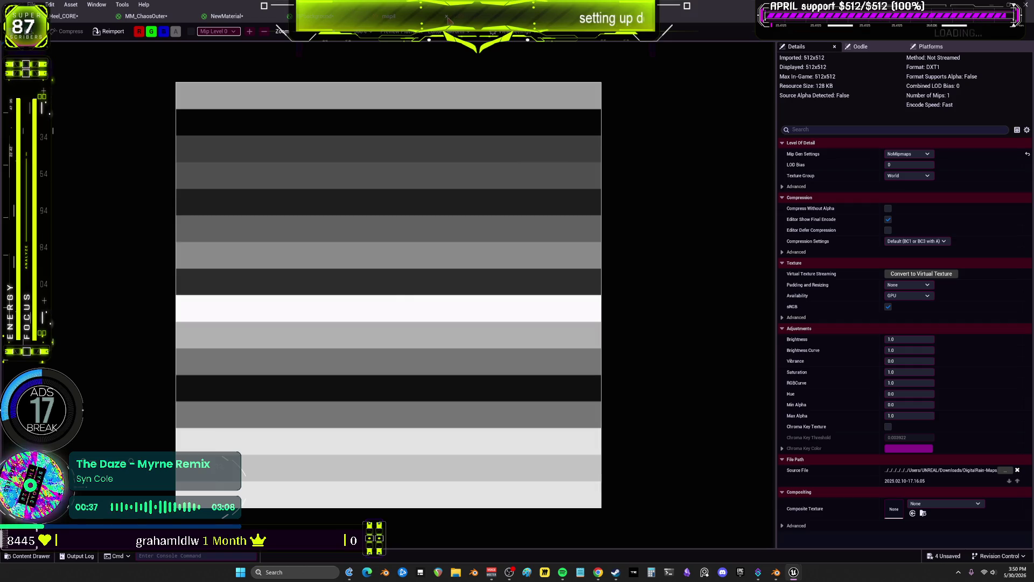
left_click(447, 18)
mouse_move(825, 265)
right_mouse_down()
mouse_move(520, 200)
mouse_move(303, 182)
mouse_move(454, 190)
mouse_move(679, 250)
right_mouse_up()
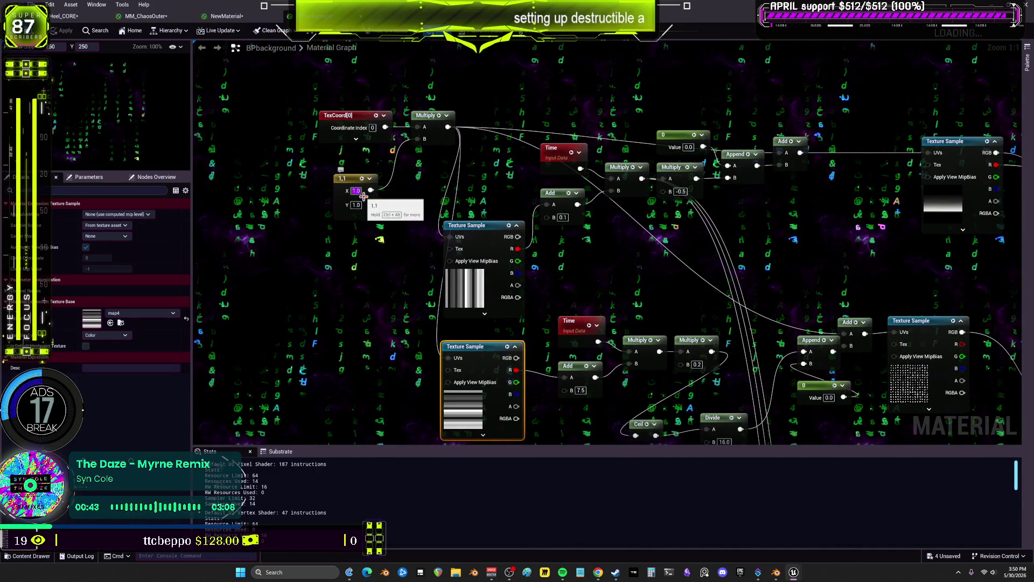
type("0.5")
Set the texture-coordinate scale to 0.5,0.5 and recolour the green constant to lavender purple.
key("Return")
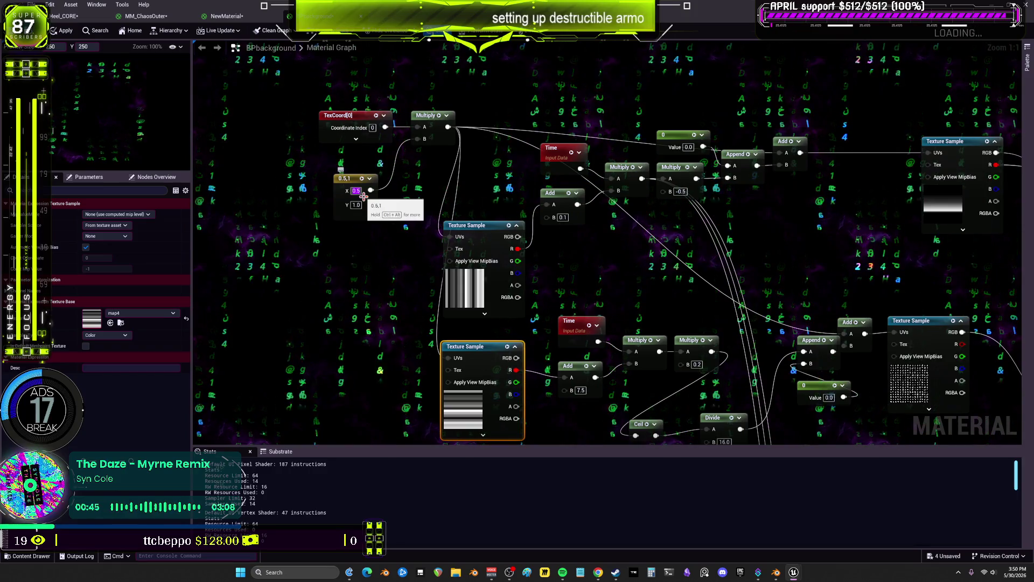
type("0.5")
key("Return")
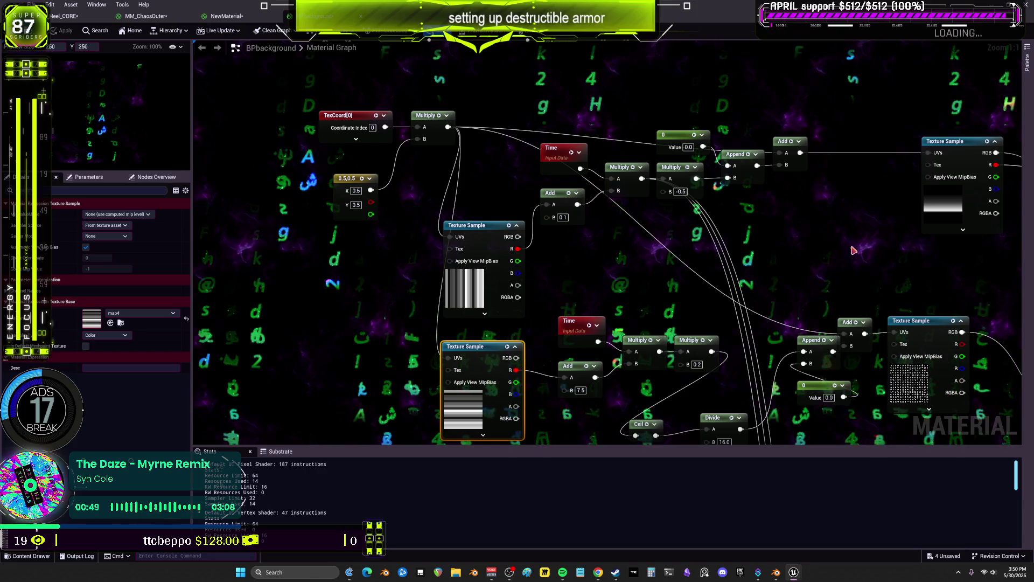
mouse_move(860, 254)
right_mouse_down()
mouse_move(552, 212)
mouse_move(633, 219)
right_mouse_up()
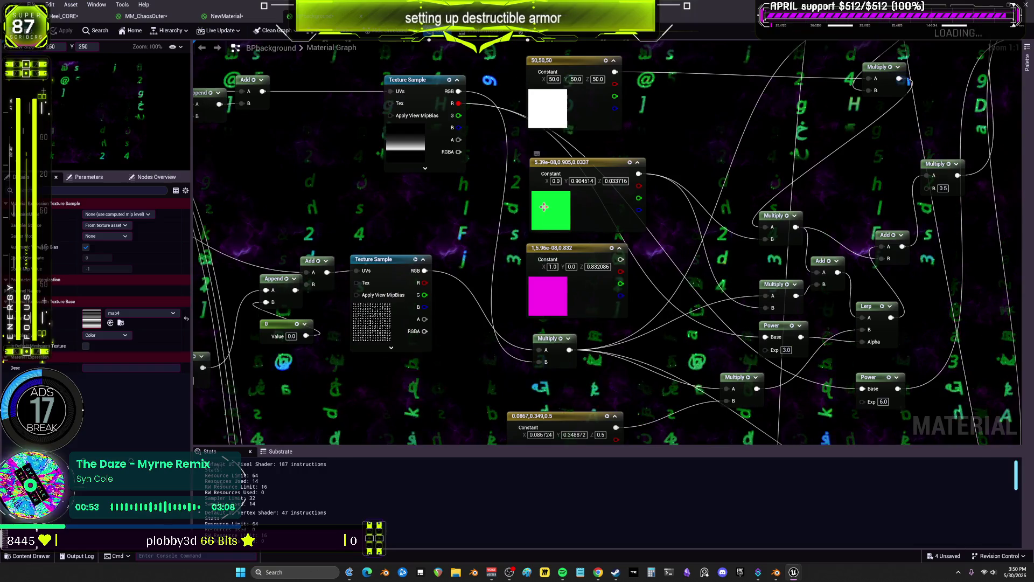
double_click(545, 210)
left_click(583, 239)
left_click(670, 391)
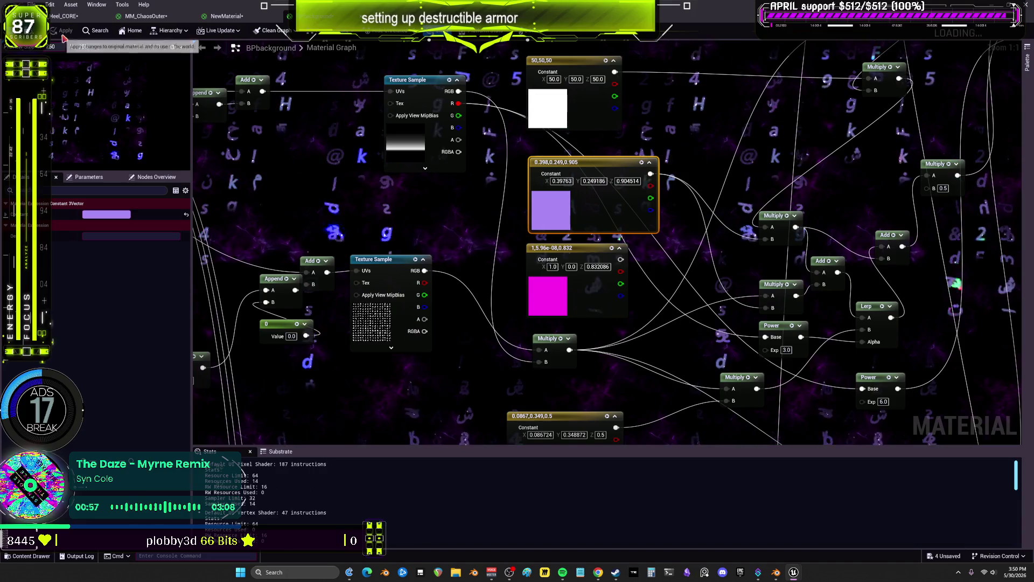
left_click_drag(651, 174, 702, 201)
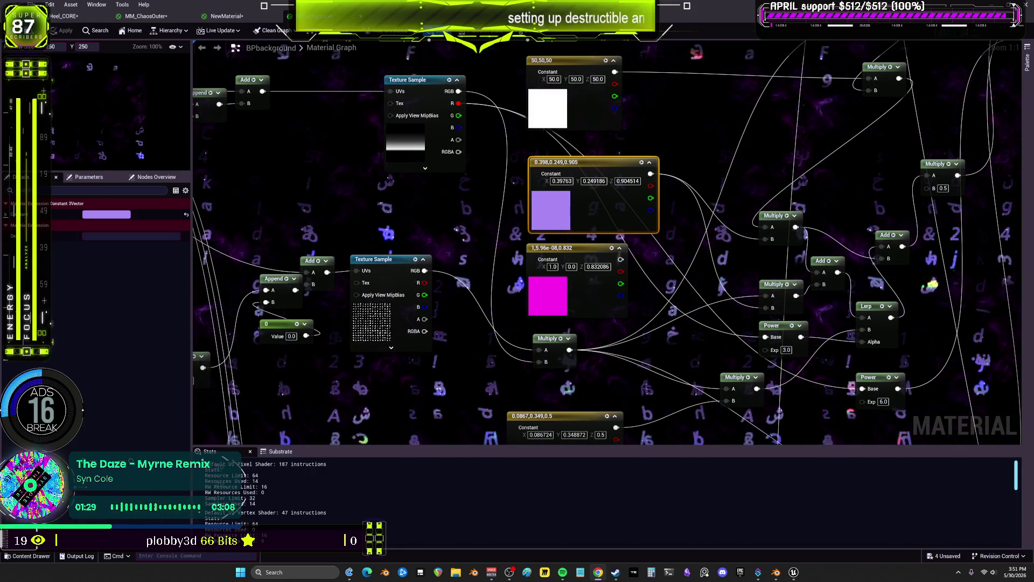
Bring the Claude chat full-screen and scroll up through the Lasershow v7 code.
left_click_drag(567, 153, 410, 170)
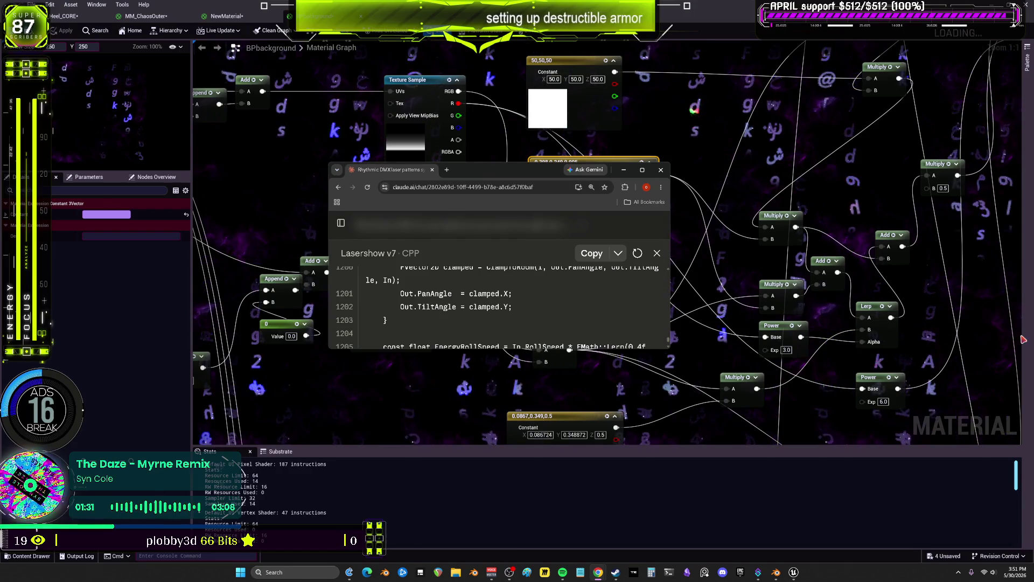
key("super+Up")
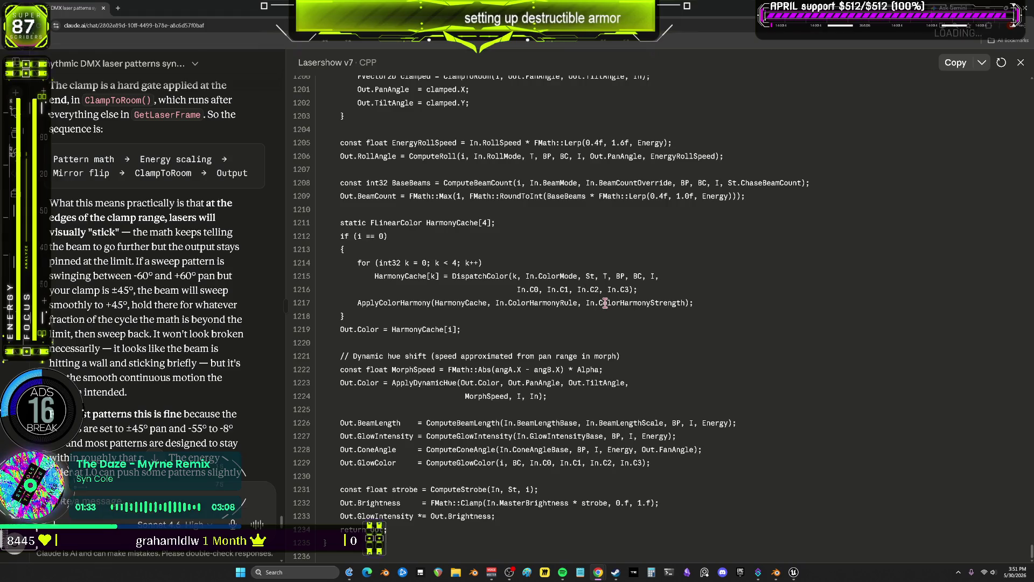
scroll(624, 328, "up", 20)
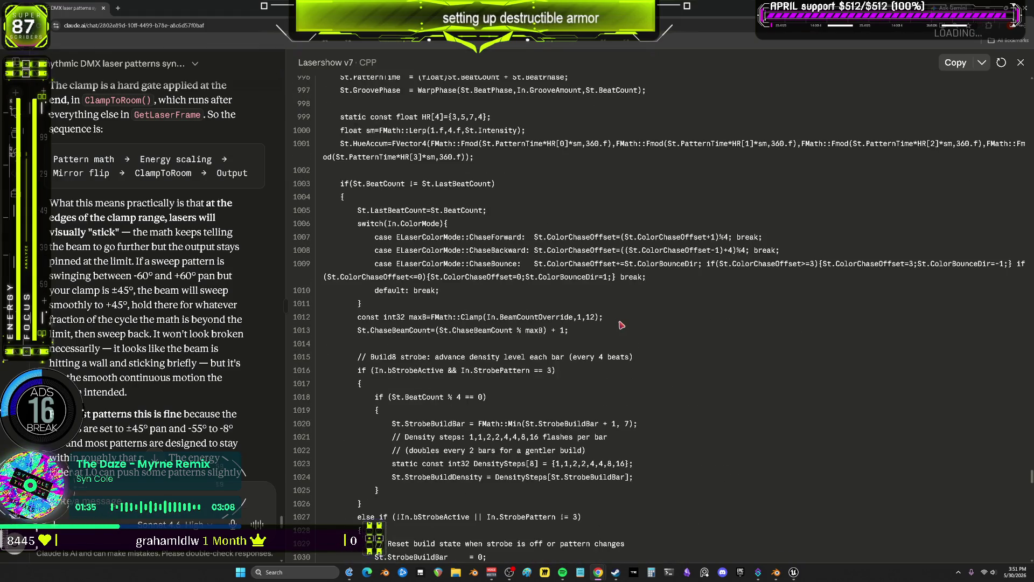
scroll(622, 325, "up", 10)
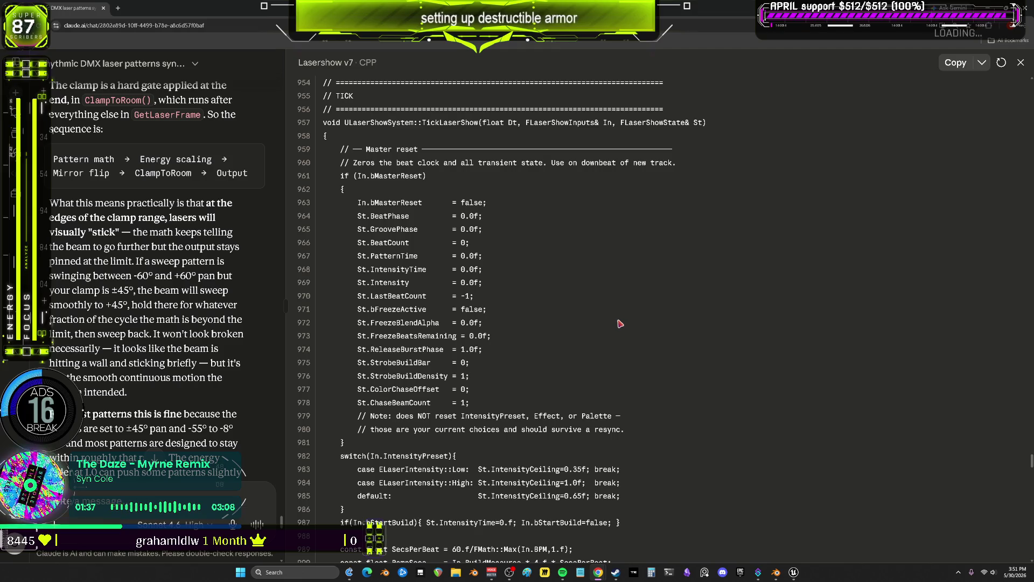
scroll(620, 323, "up", 9)
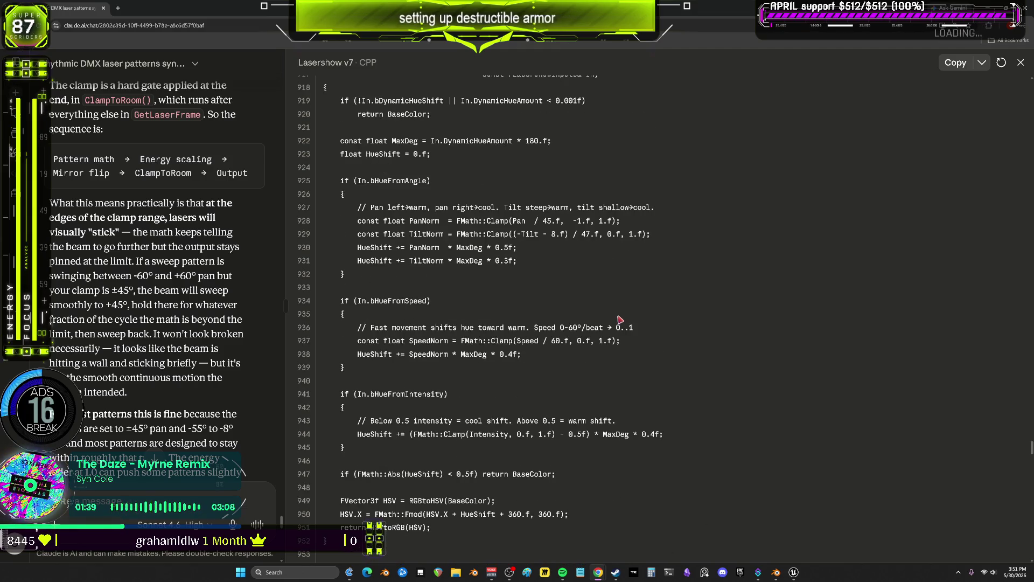
scroll(620, 320, "up", 15)
scroll(622, 319, "up", 15)
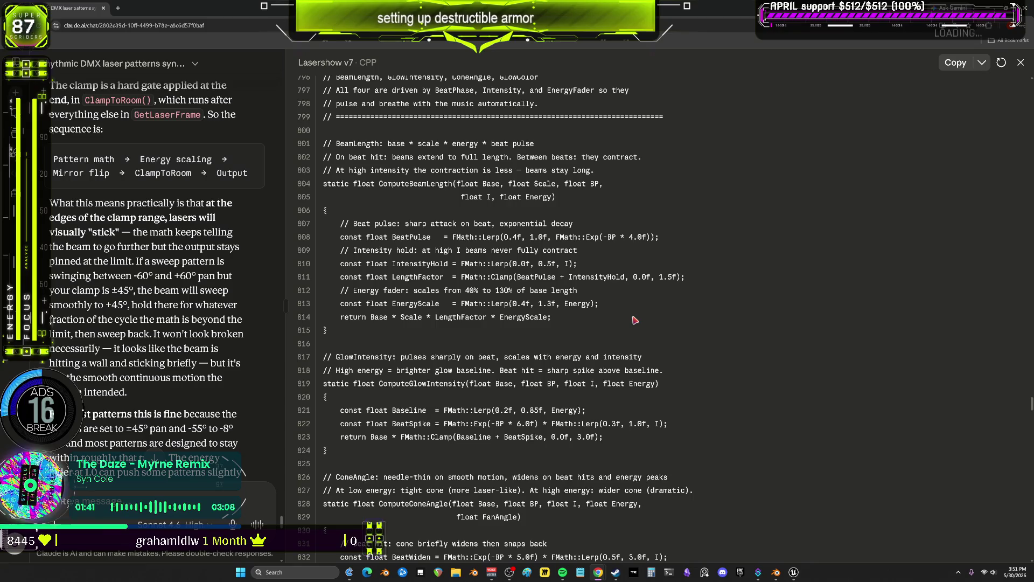
scroll(636, 317, "up", 20)
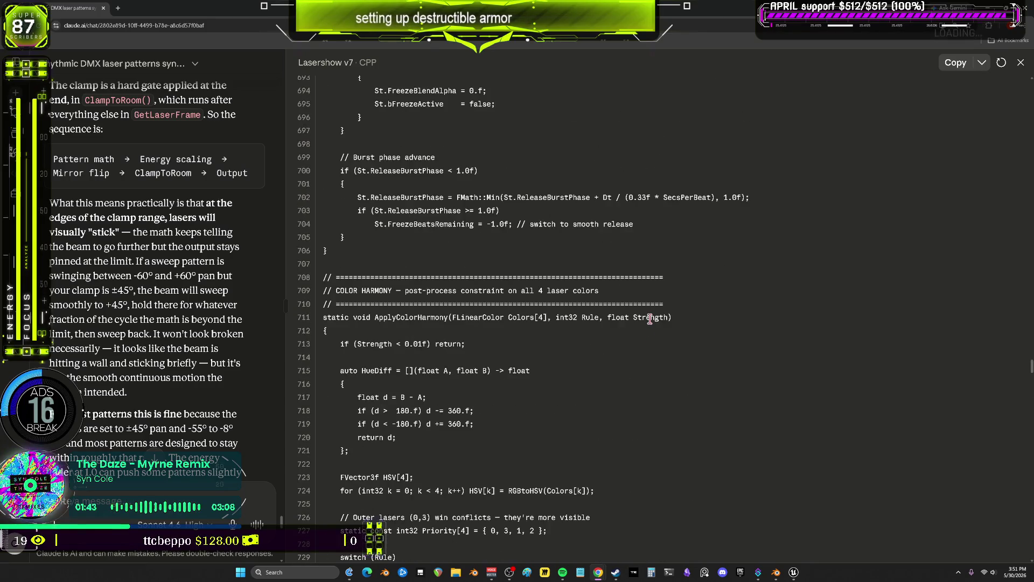
scroll(650, 319, "up", 9)
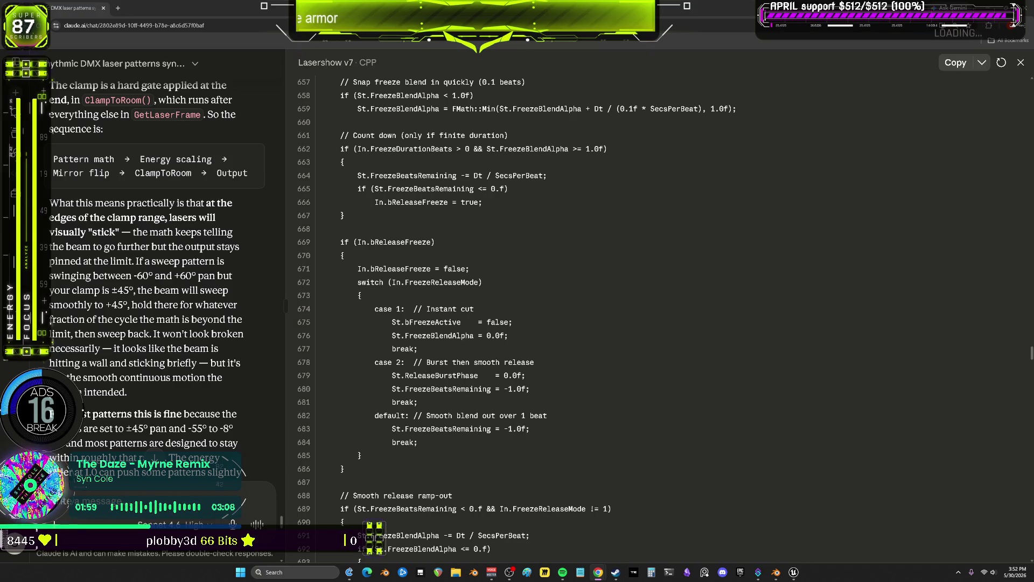
Search the page for "number" and select KINDA_SMALL_NUMBER on line 888.
key("ctrl+f")
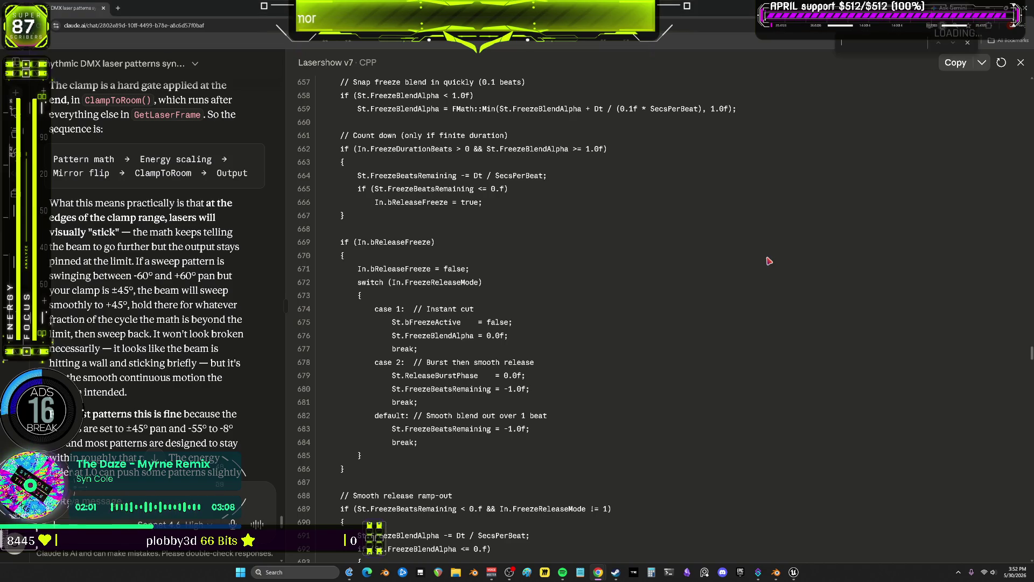
type("number")
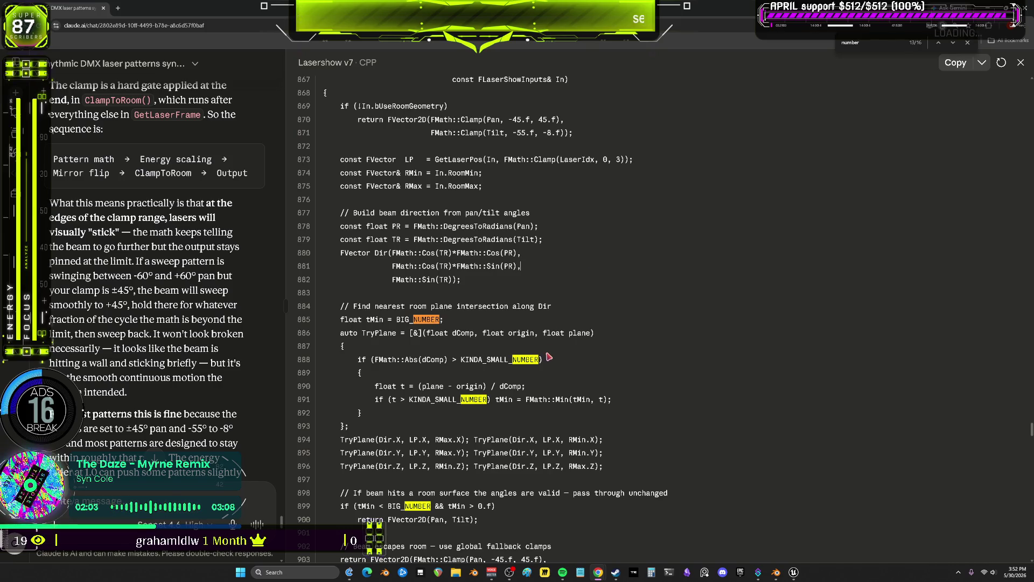
double_click(538, 358)
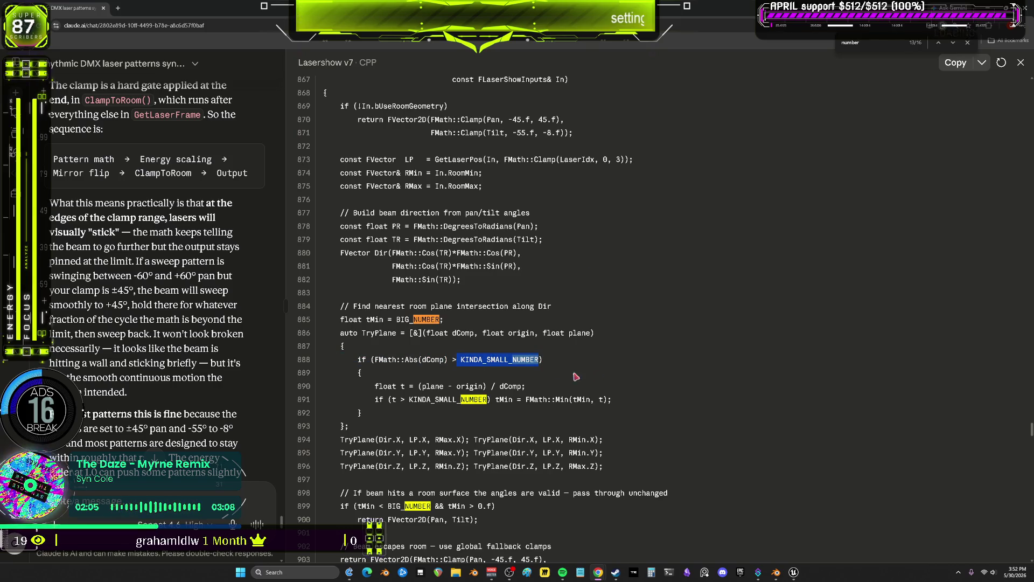
key("alt+Tab")
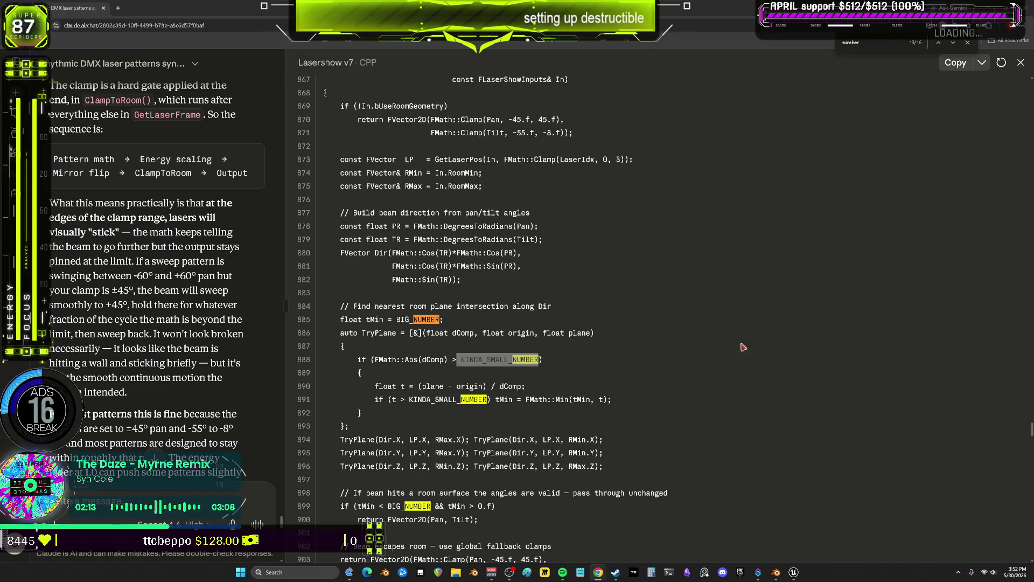
Select the tMin < BIG_NUMBER condition on line 899 and review the surrounding code.
left_click(656, 363)
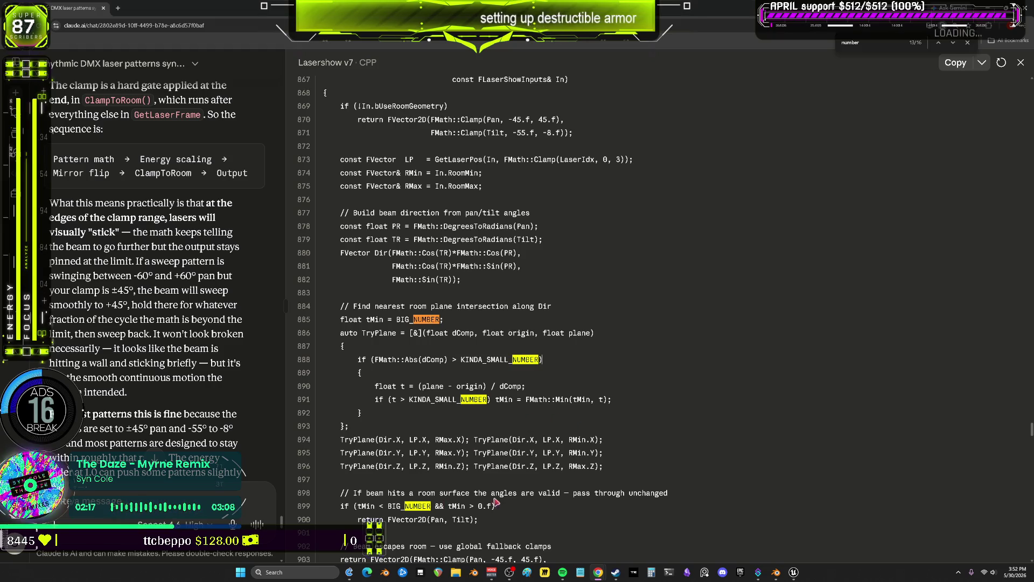
scroll(491, 492, "down", 2)
left_click_drag(405, 436, 340, 425)
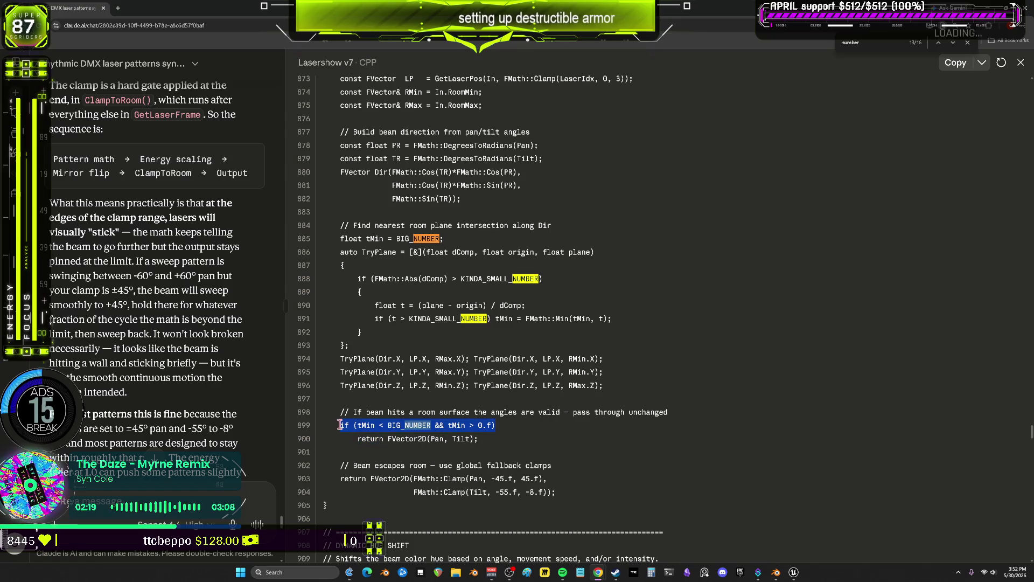
key("alt+Tab")
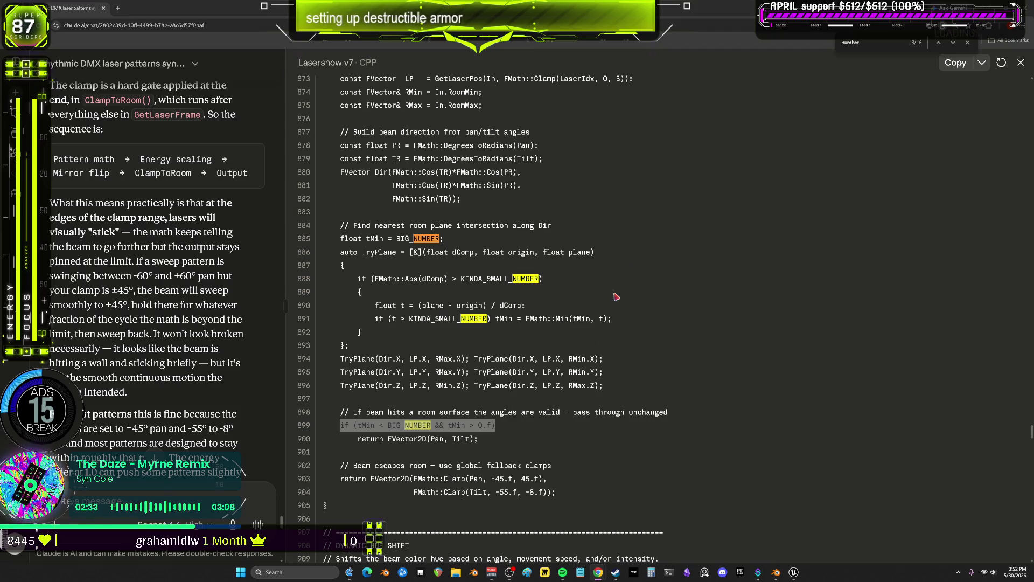
scroll(638, 246, "down", 5)
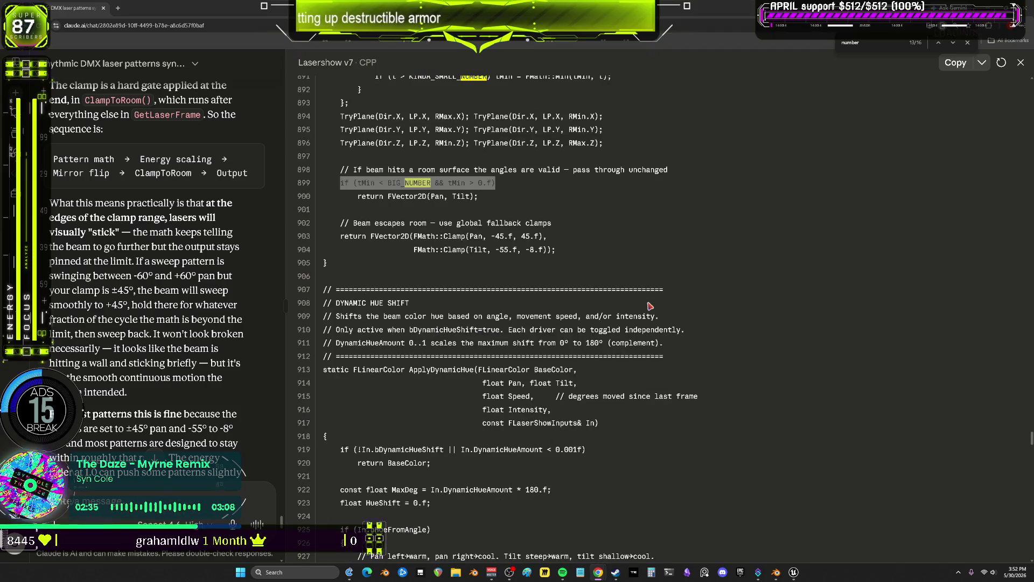
scroll(736, 335, "up", 8)
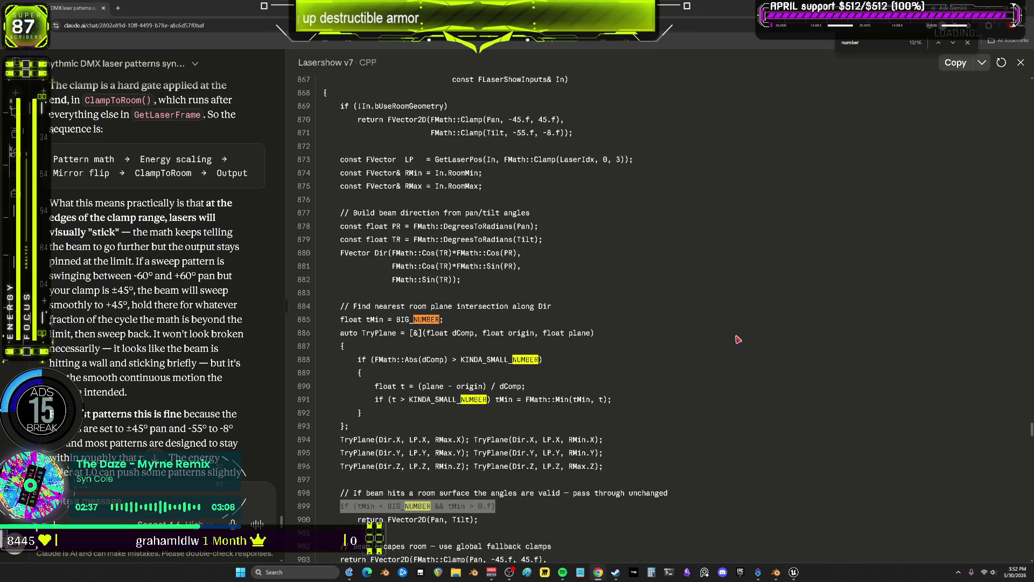
scroll(738, 338, "up", 6)
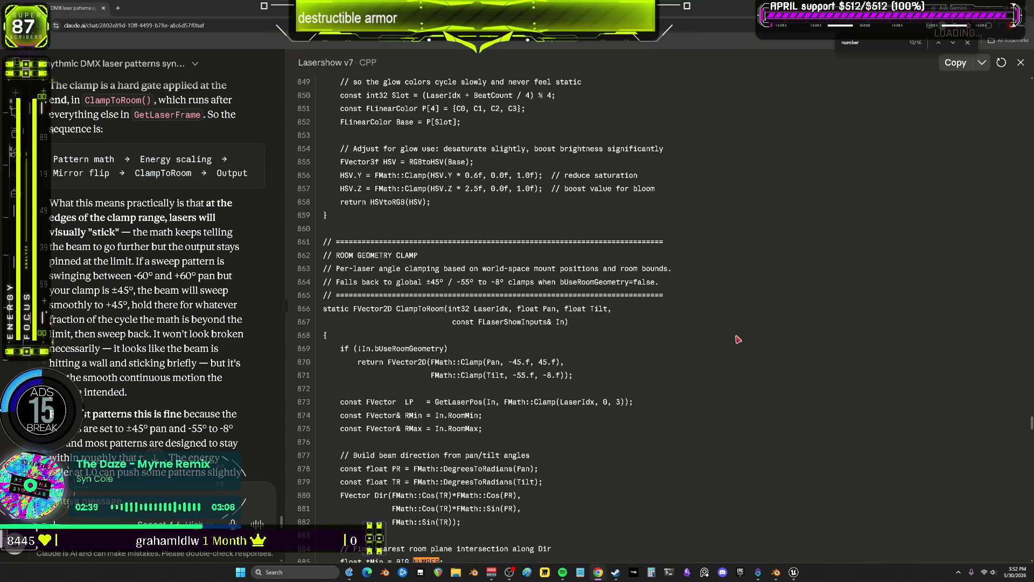
scroll(741, 368, "down", 8)
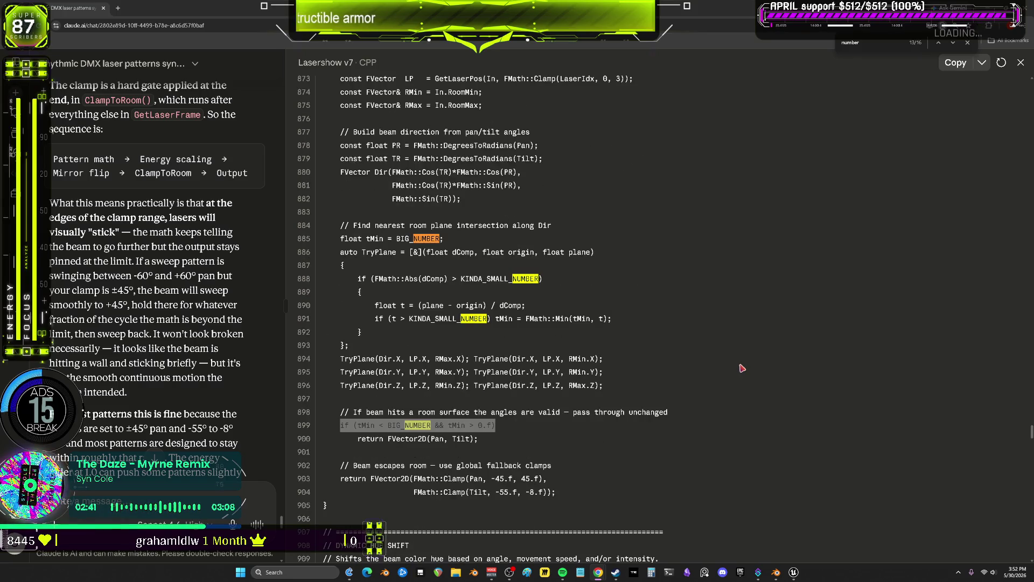
key("alt+Tab")
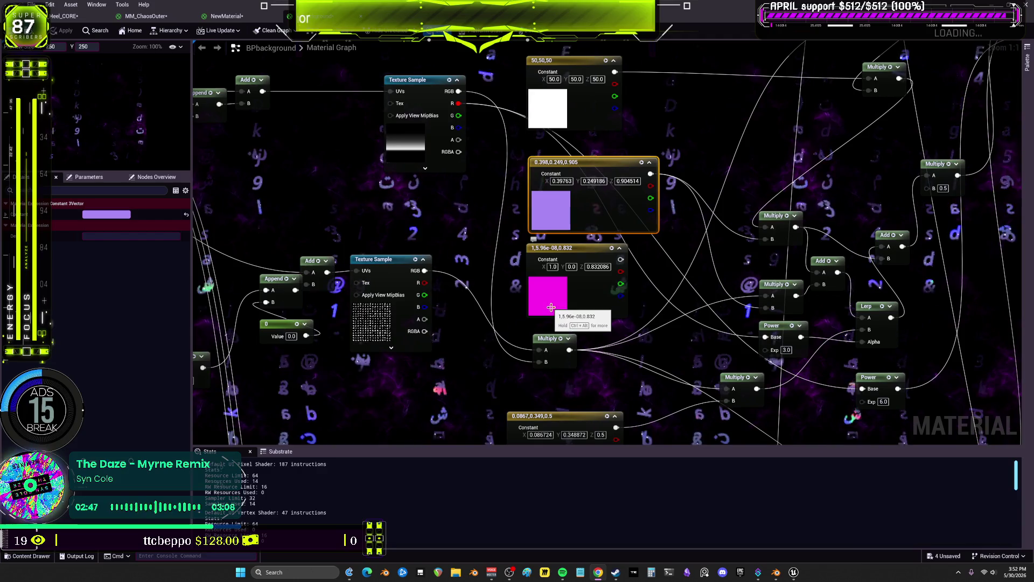
Zoom out of the BPbackground graph, save it with Ctrl+S, and close its tab.
scroll(725, 268, "down", 1)
scroll(725, 269, "down", 4)
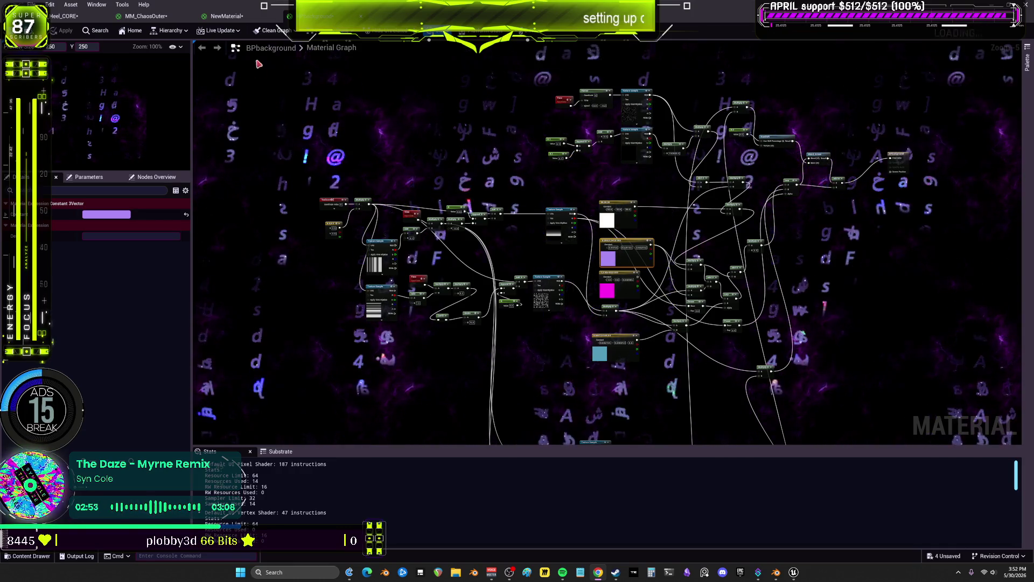
key("ctrl+s")
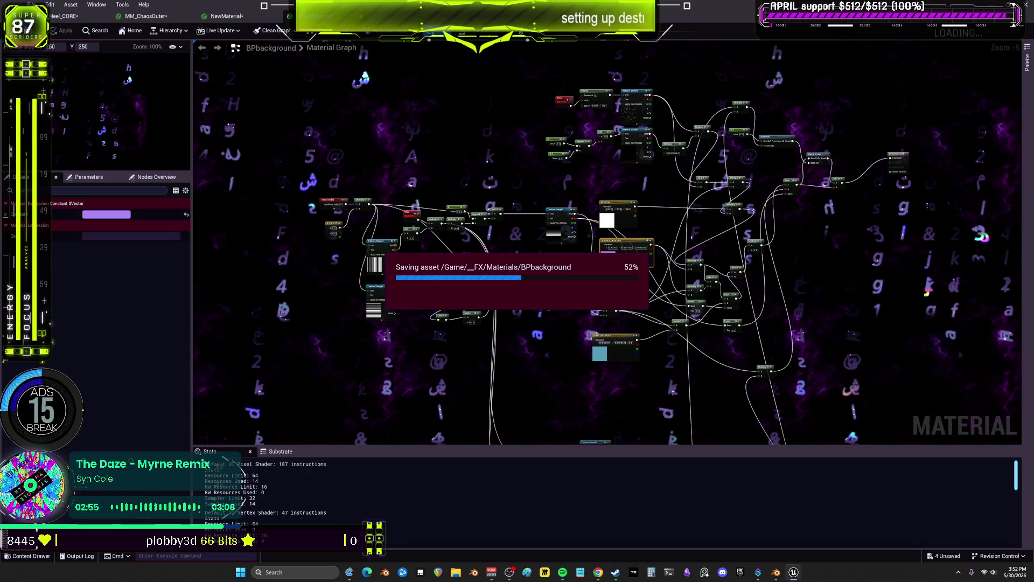
left_click(222, 16)
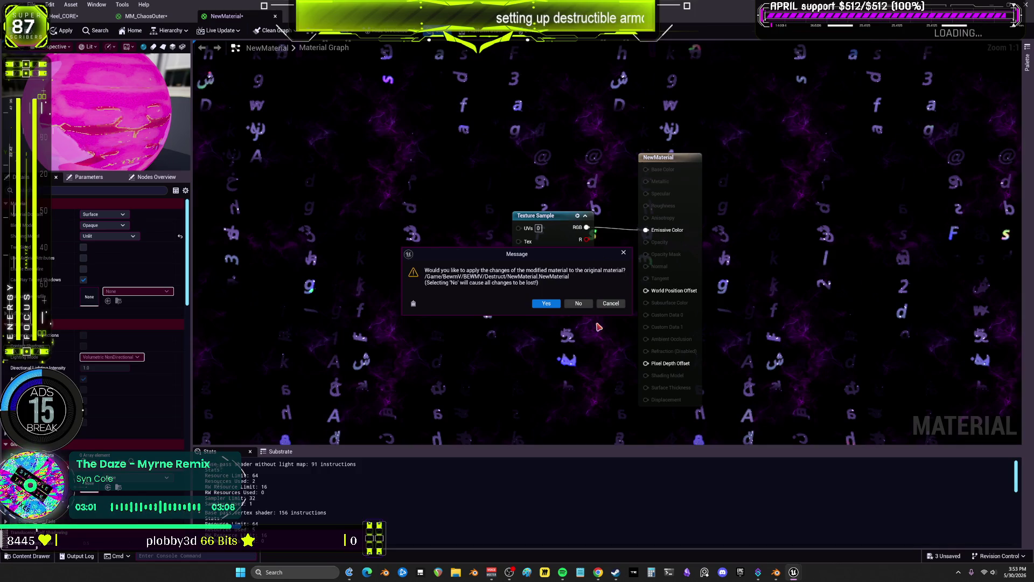
Close NewMaterial and move PerInstanceRandom into the each piece diff comment.
left_click(578, 304)
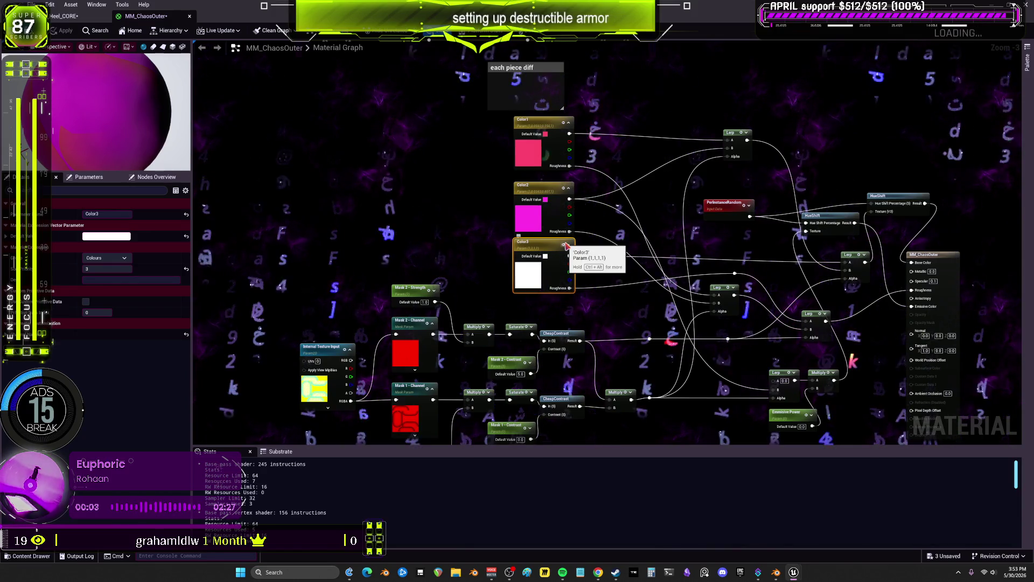
right_click_drag(710, 200, 639, 238)
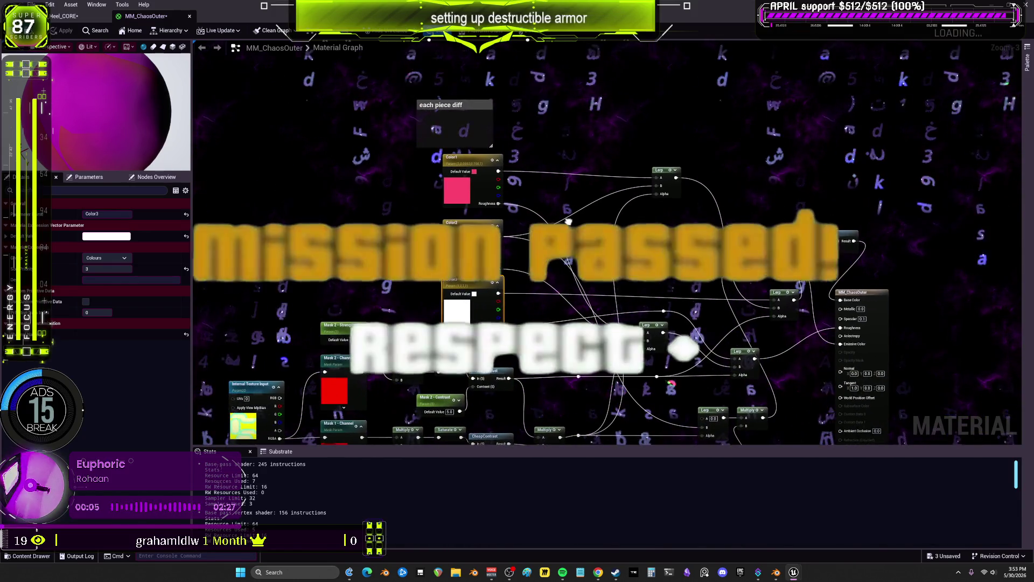
left_click_drag(639, 238, 439, 123)
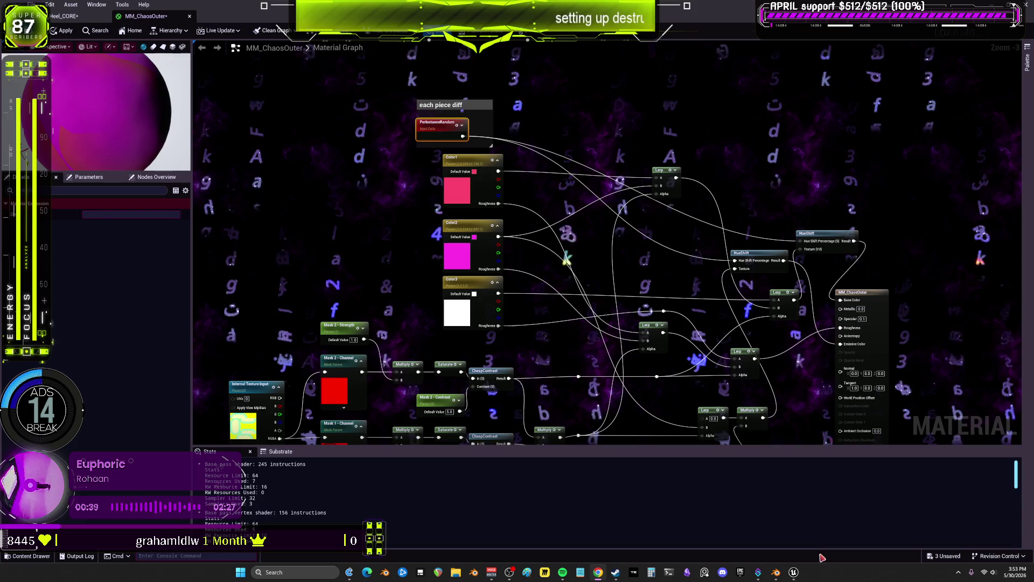
Apply the MM_ChaosOuter material changes and open the Heel_CORE Dataflow editor.
left_click(778, 573)
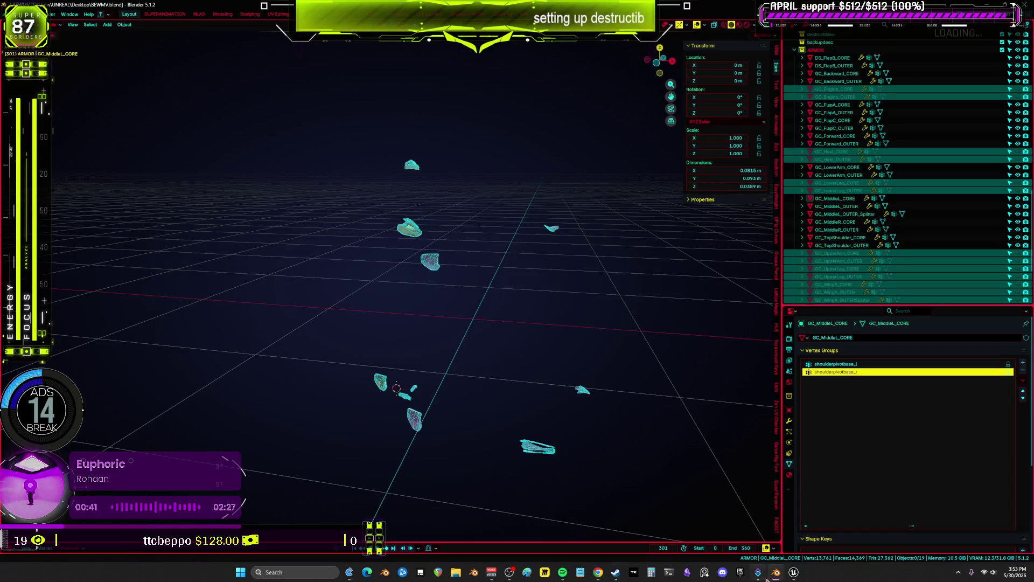
mouse_move(794, 577)
left_click(835, 528)
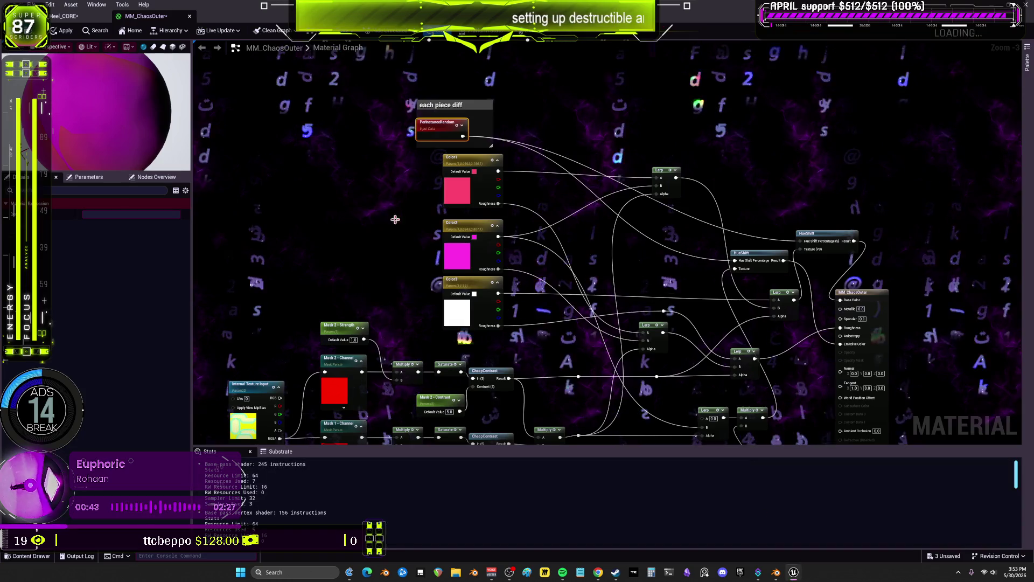
left_click(62, 30)
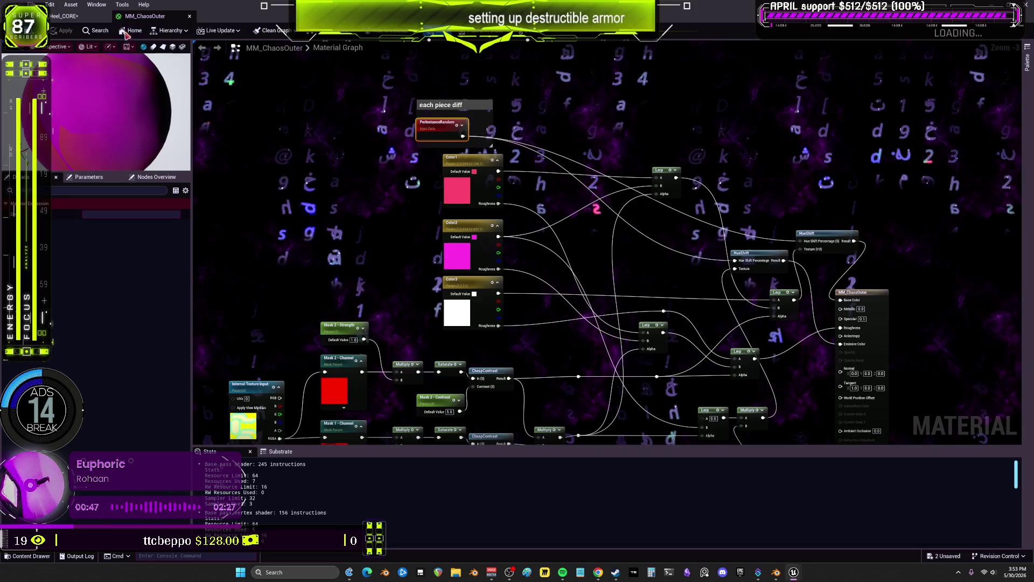
left_click(76, 16)
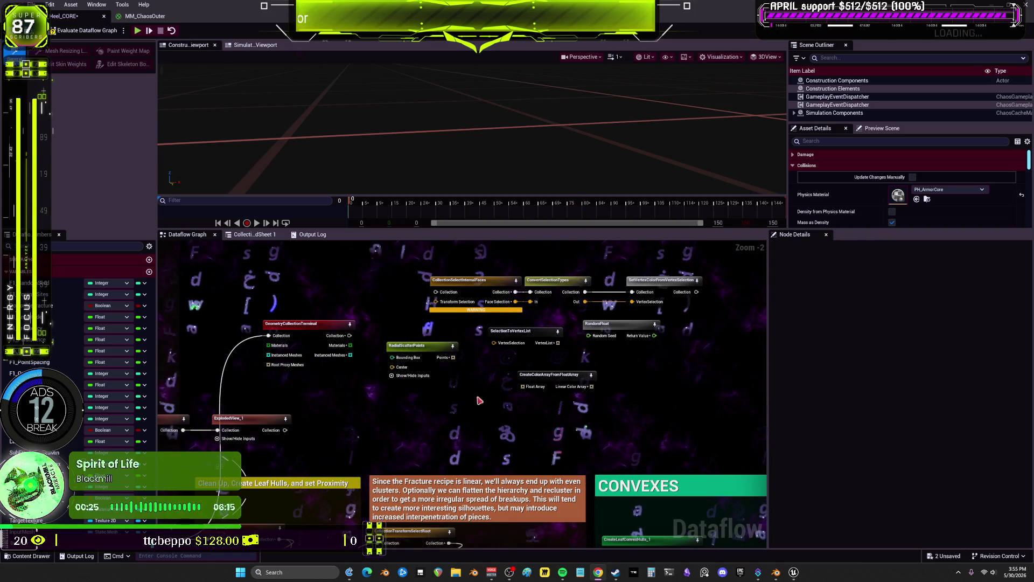
Zoom out over the Heel_CORE Dataflow graph, then orbit Blender's view of the GC_Middel_CORE fragments.
scroll(716, 247, "down", 3)
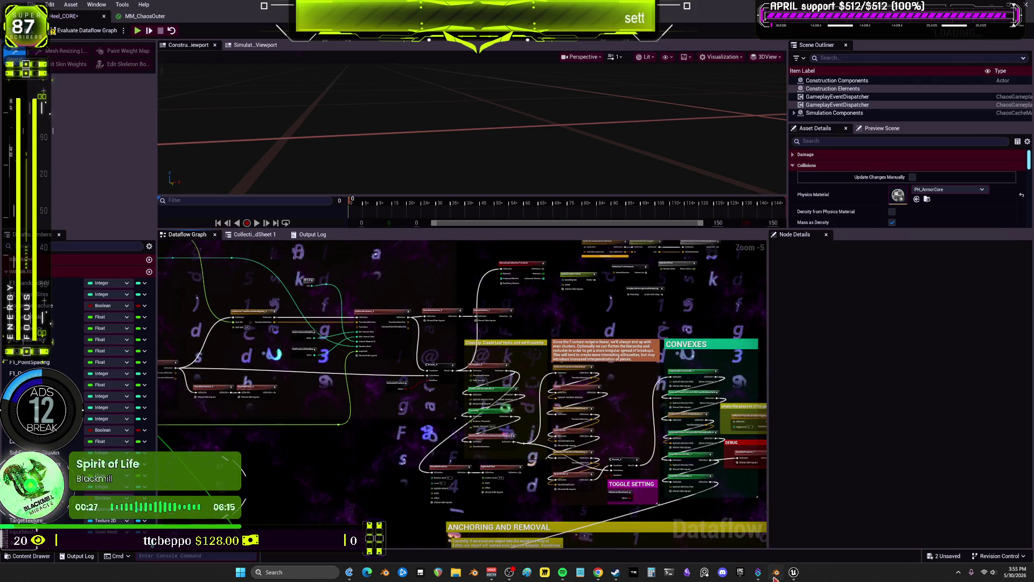
left_click(776, 572)
mouse_move(501, 321)
middle_mouse_down()
mouse_move(533, 339)
mouse_move(506, 346)
mouse_move(507, 313)
middle_mouse_up()
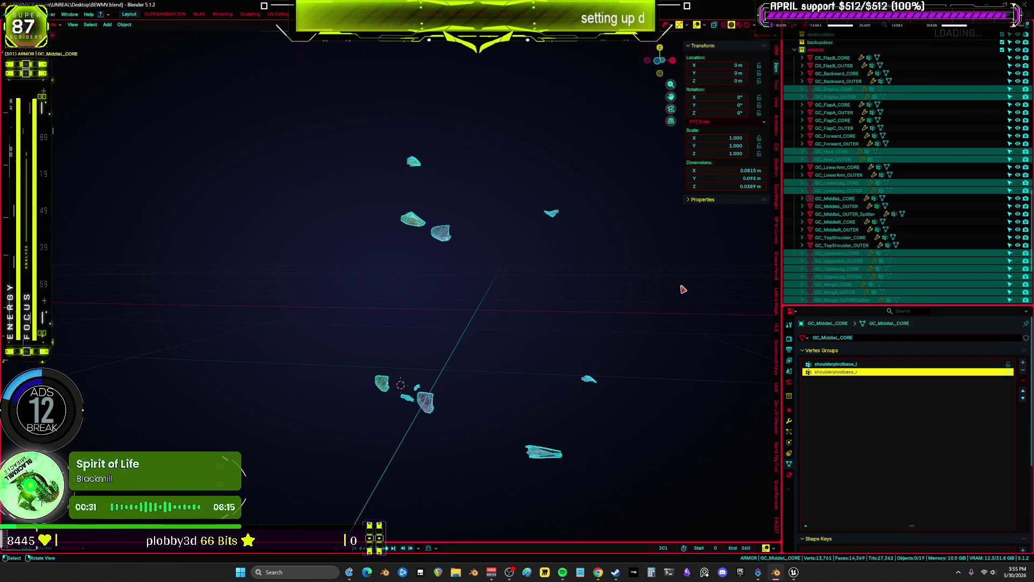
Isolate the GC_MiddleR CORE and OUTER fragments and turn off their Armature.002 viewport effect.
scroll(905, 194, "up", 3)
mouse_move(593, 215)
middle_mouse_down()
mouse_move(485, 211)
mouse_move(471, 236)
mouse_move(522, 228)
middle_mouse_up()
scroll(436, 237, "up", 5)
scroll(436, 237, "down", 4)
mouse_move(436, 237)
middle_mouse_down()
mouse_move(459, 272)
mouse_move(413, 234)
middle_mouse_up()
scroll(424, 262, "up", 3)
mouse_move(431, 298)
middle_mouse_down()
mouse_move(418, 272)
mouse_move(579, 451)
mouse_move(620, 447)
middle_mouse_up()
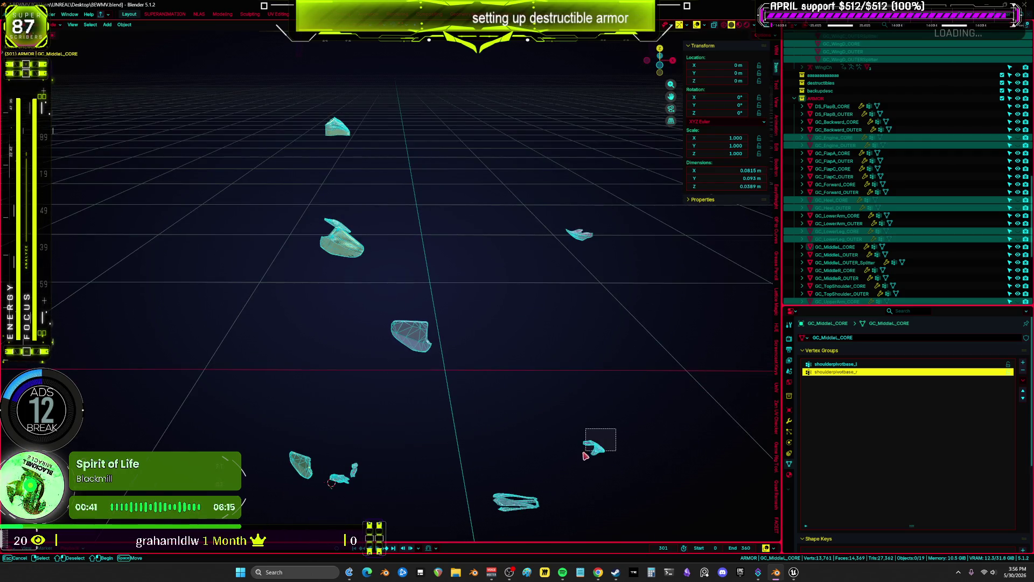
left_click_drag(583, 459, 575, 461)
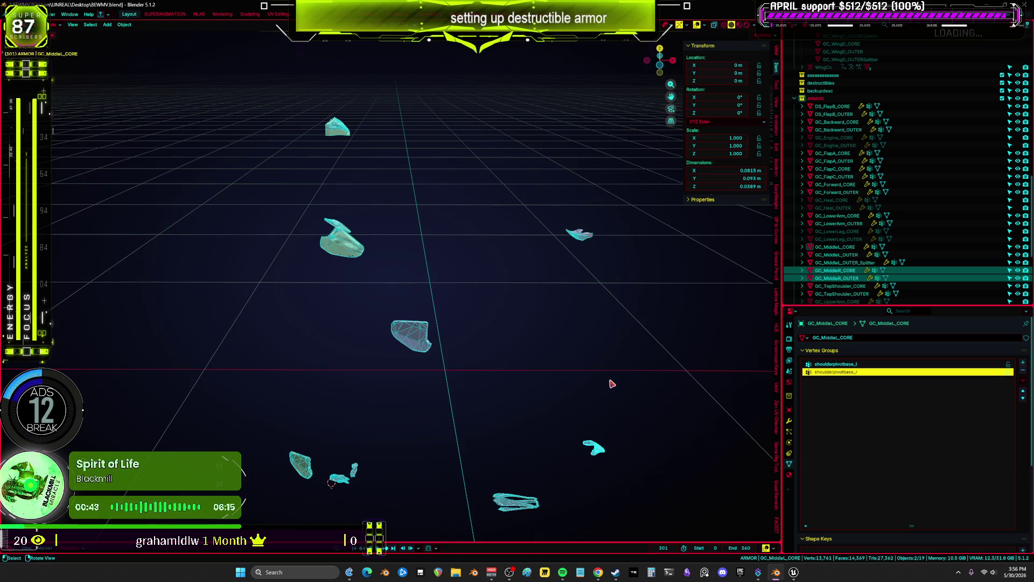
key("KP_Divide")
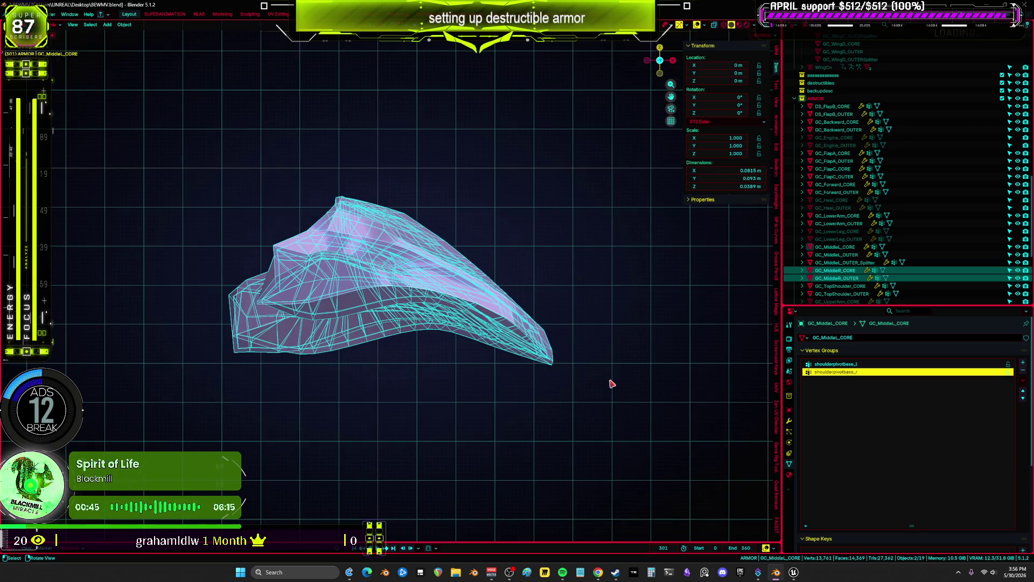
left_click(790, 424)
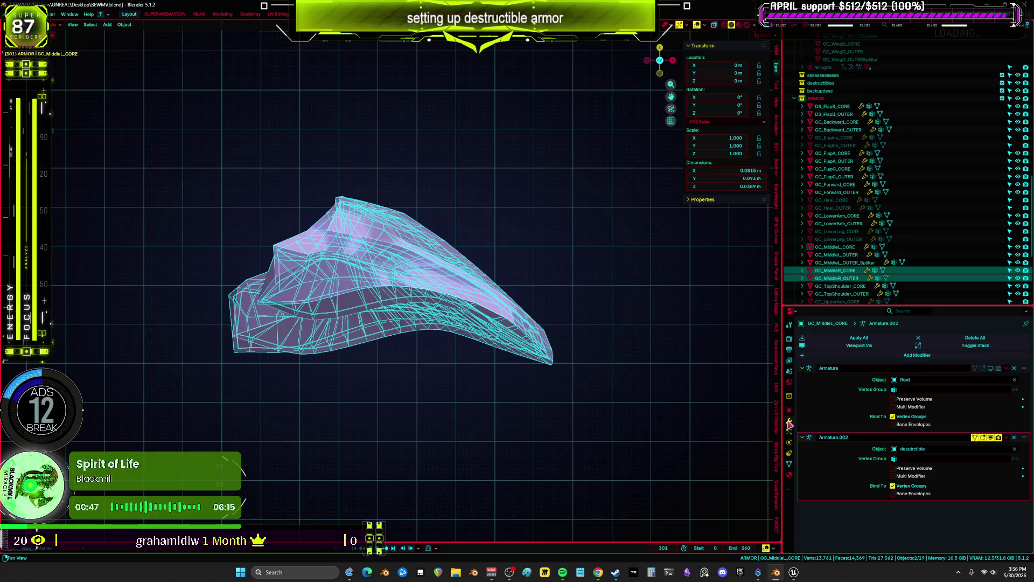
left_click(991, 437)
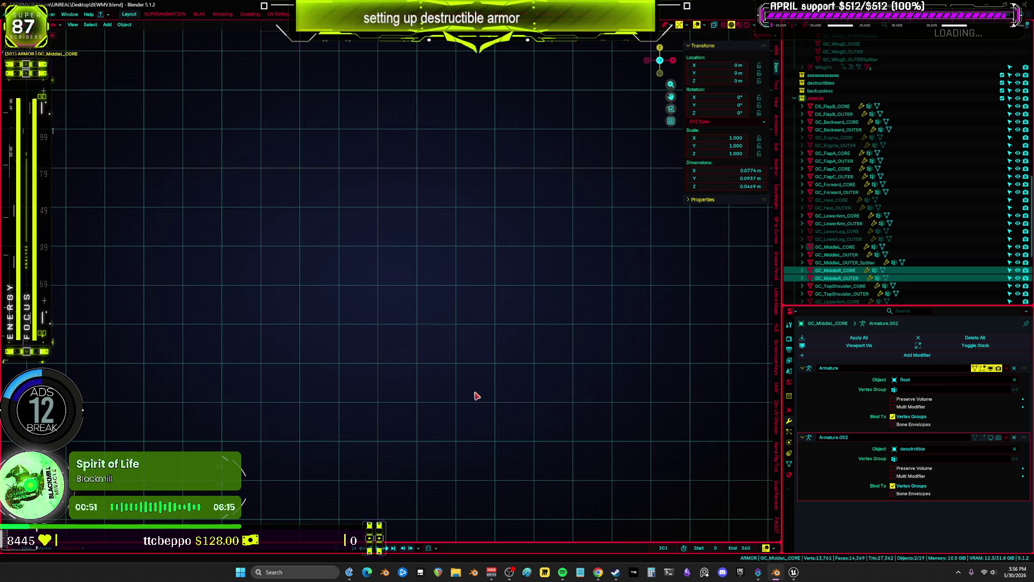
Unhide every hidden object with Alt+H, bringing back the character, rig and wings.
scroll(516, 373, "down", 10)
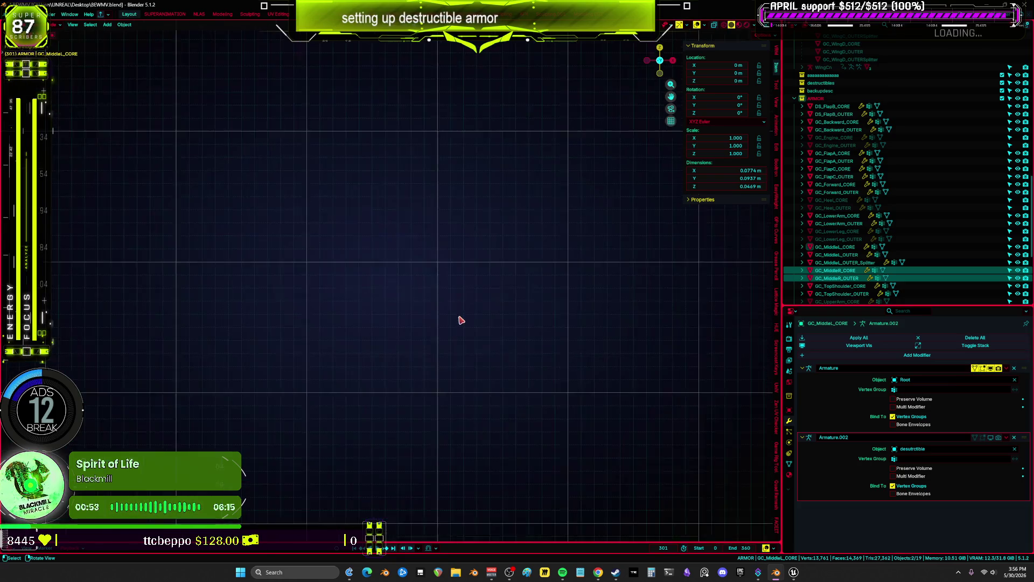
scroll(516, 373, "down", 4)
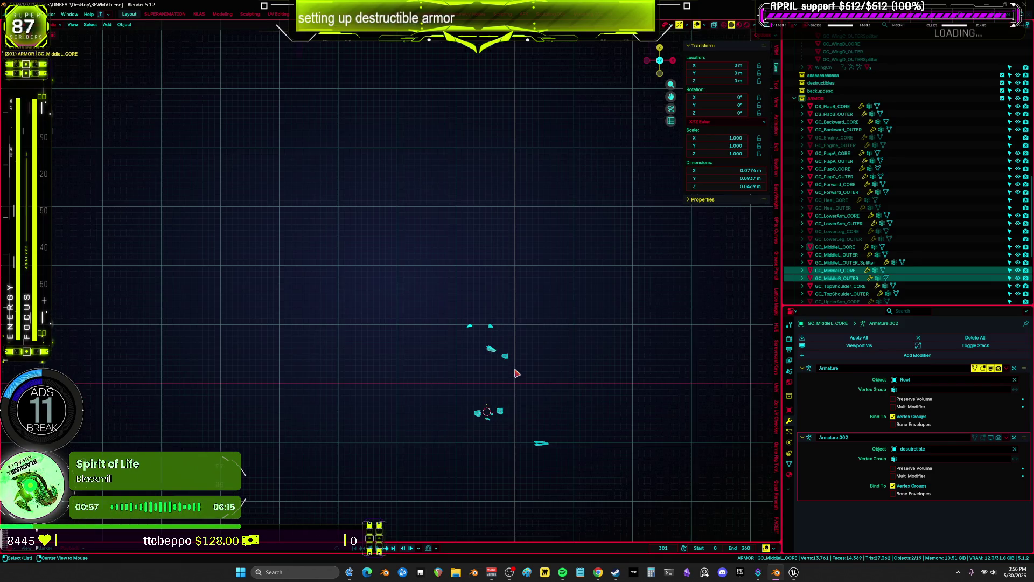
key("alt+h")
scroll(516, 373, "up", 3)
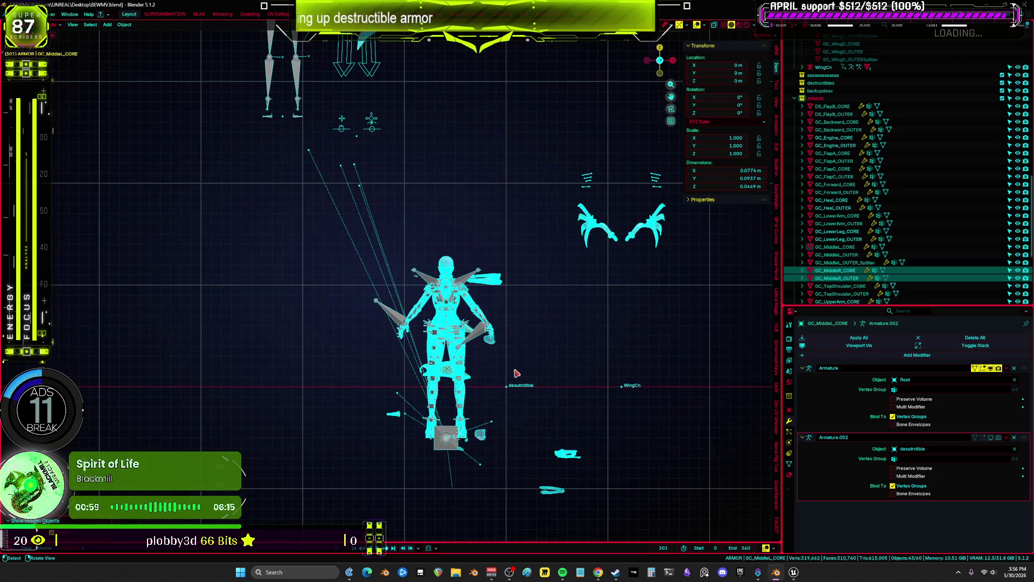
Select the GC_MiddleR CORE and OUTER chest pieces and frame them in view.
scroll(516, 373, "down", 2)
scroll(404, 351, "up", 3)
middle_click_drag(404, 350, 748, 231, "shift")
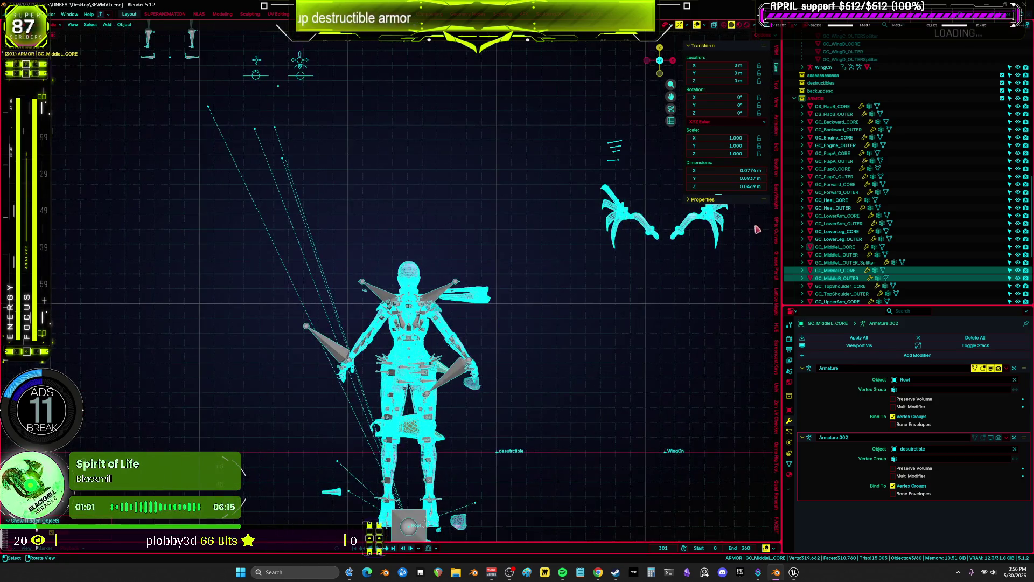
key("Down")
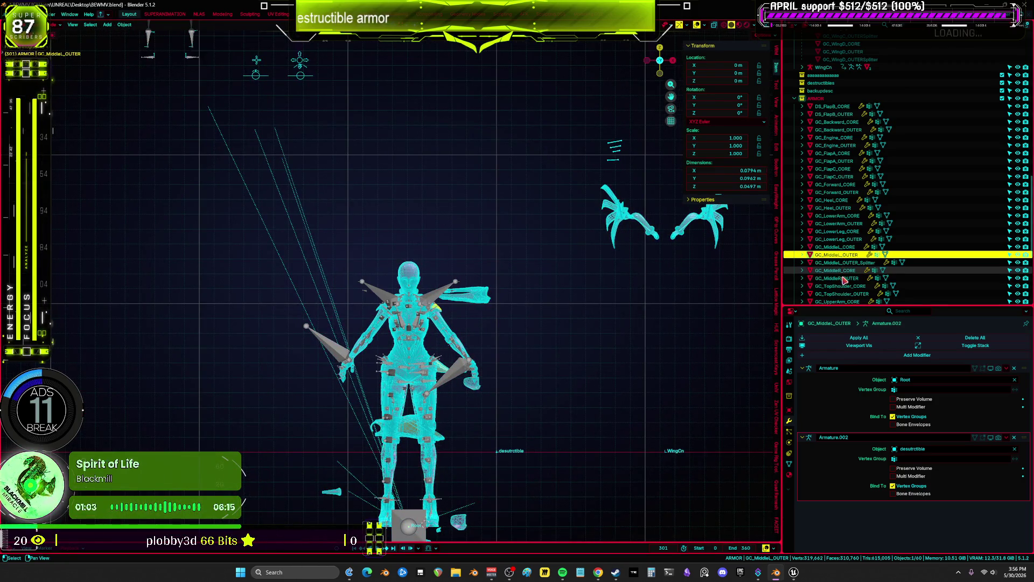
key("Down")
key("Down")
key("shift+Down")
key("KP_Decimal")
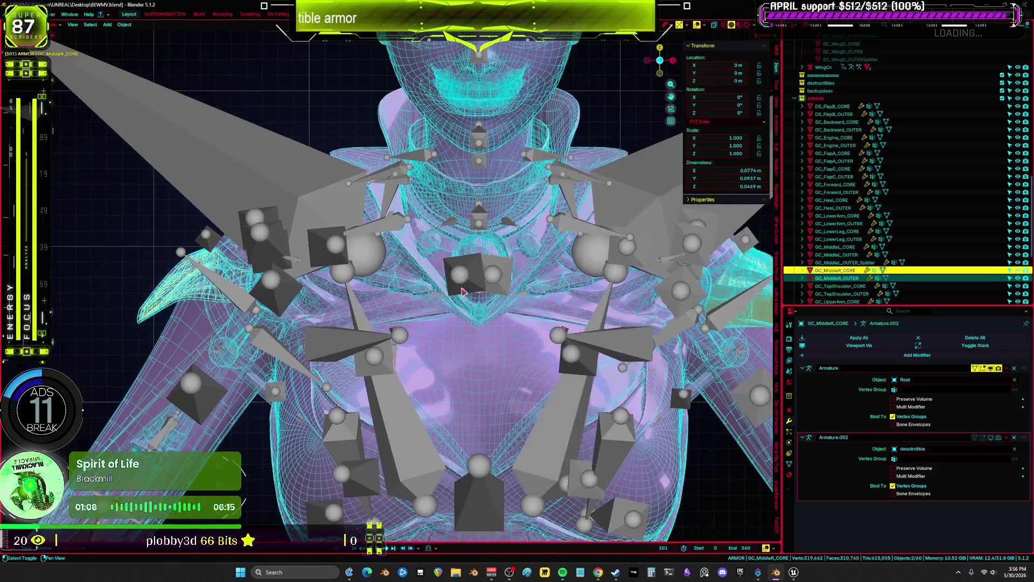
middle_click_drag(462, 291, 522, 304)
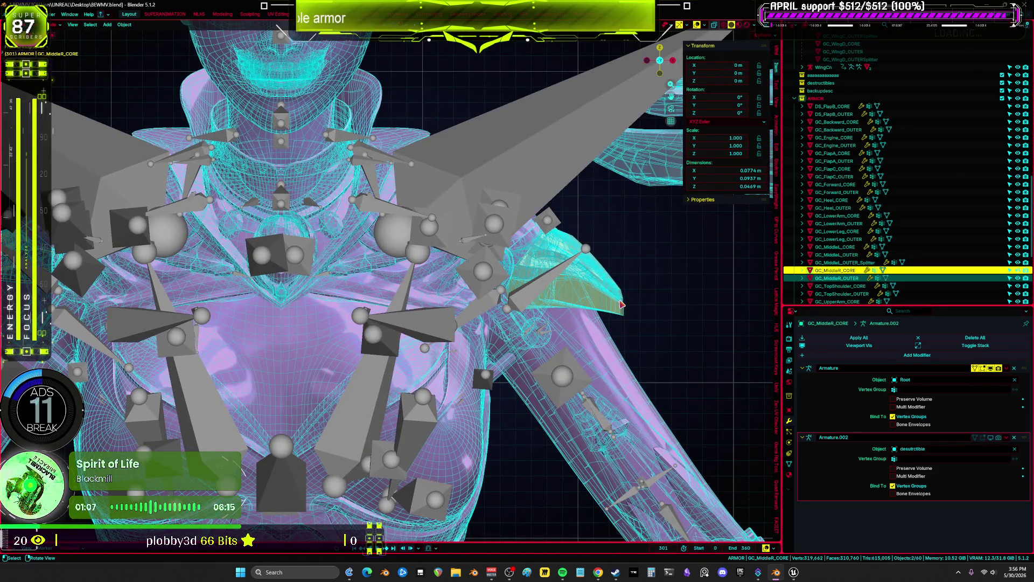
Duplicate GC_MiddleL_OUTER_Splitter and add a Mirror modifier across X to the copy.
key("Up")
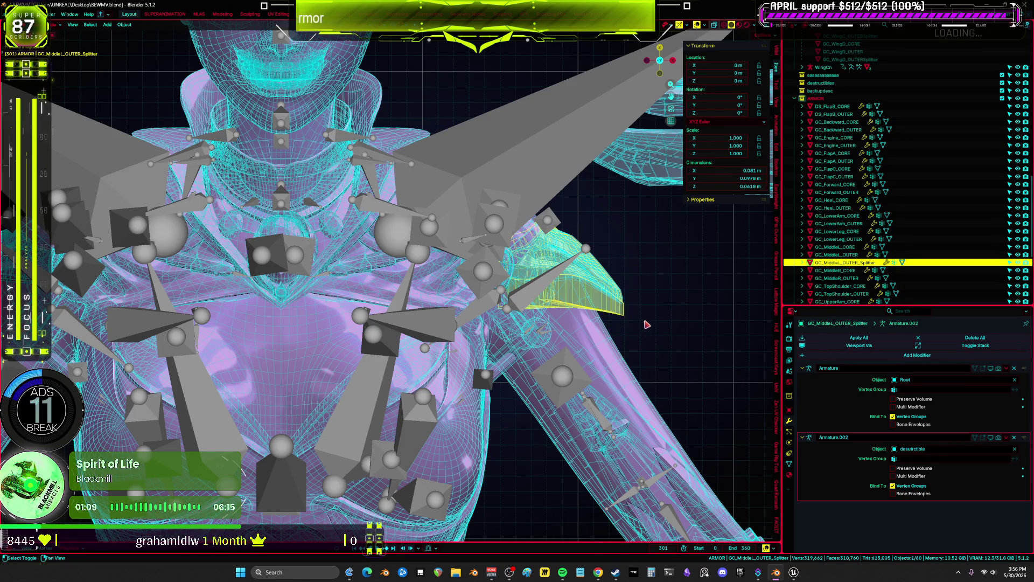
key("shift+d")
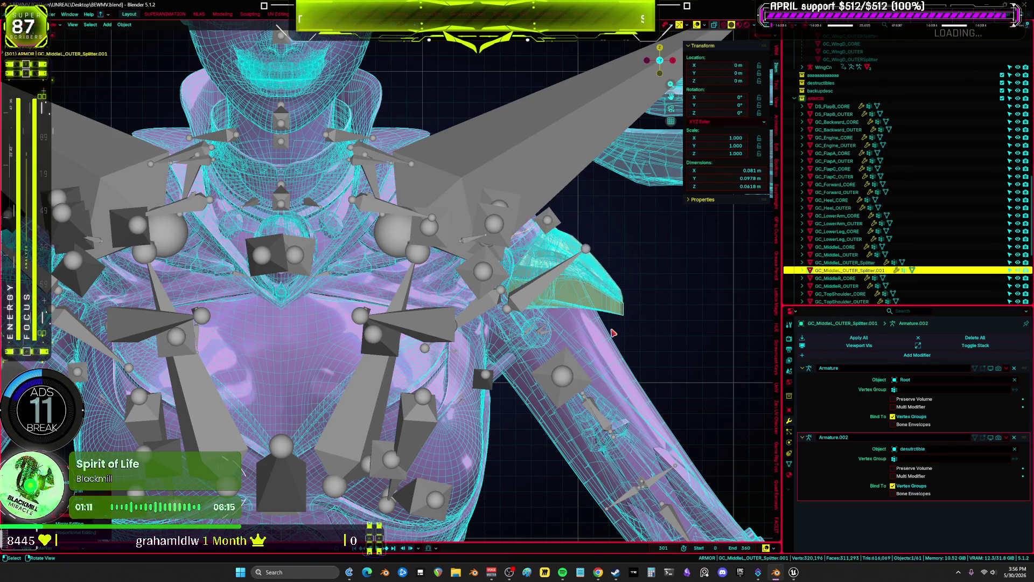
key("KP_1")
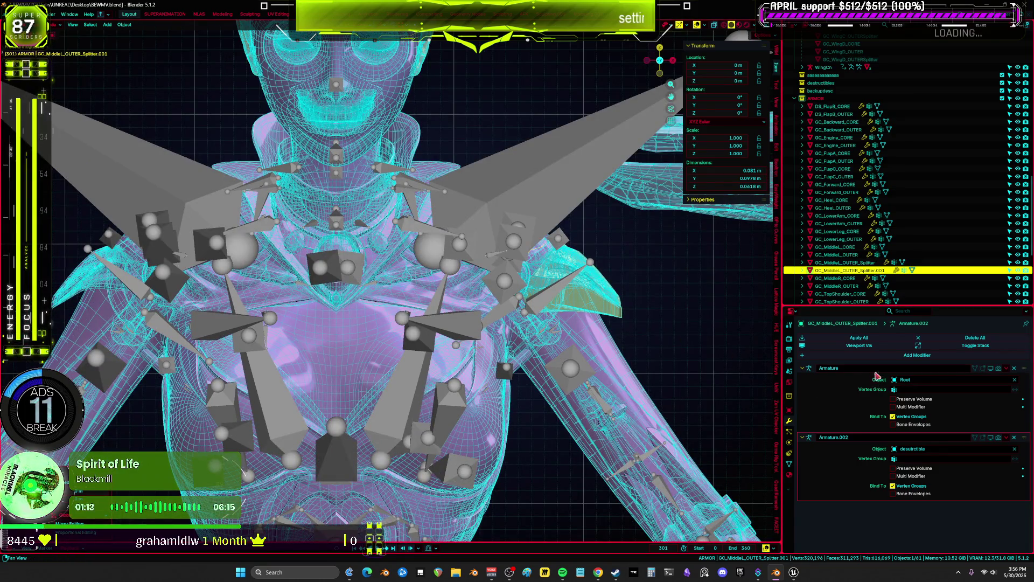
left_click(837, 359)
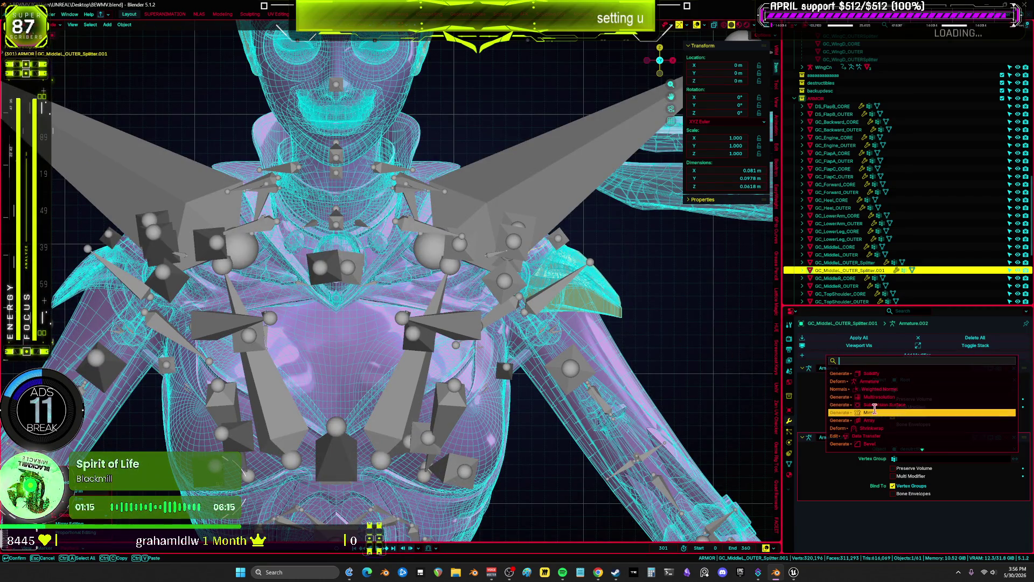
key("Return")
mouse_move(412, 367)
middle_mouse_down()
mouse_move(440, 331)
mouse_move(765, 396)
middle_mouse_up()
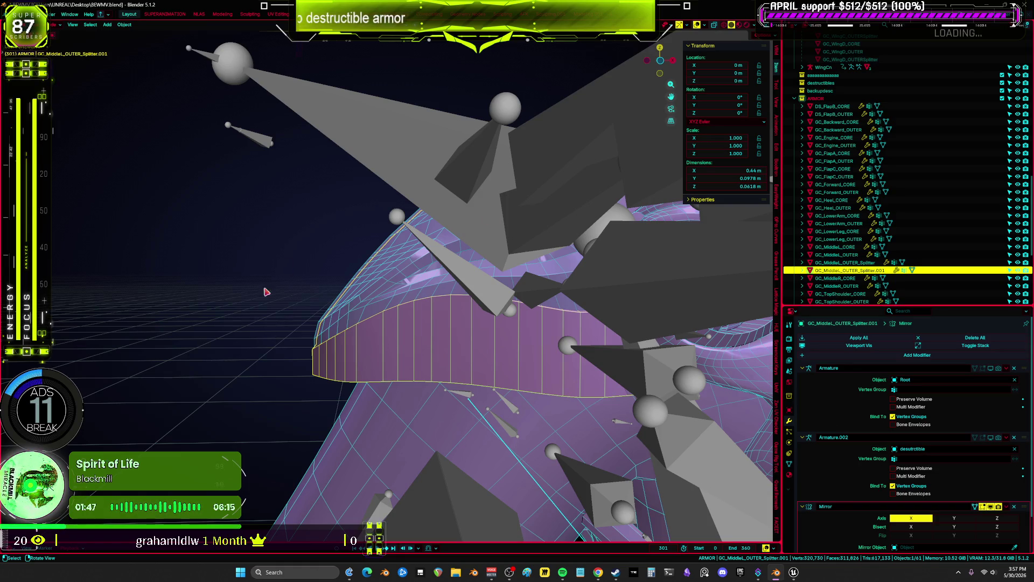
scroll(984, 481, "down", 2)
Apply the Mirror modifier, then isolate the MiddleR pieces in local view with wireframe shading.
left_click(1007, 475)
key("Return")
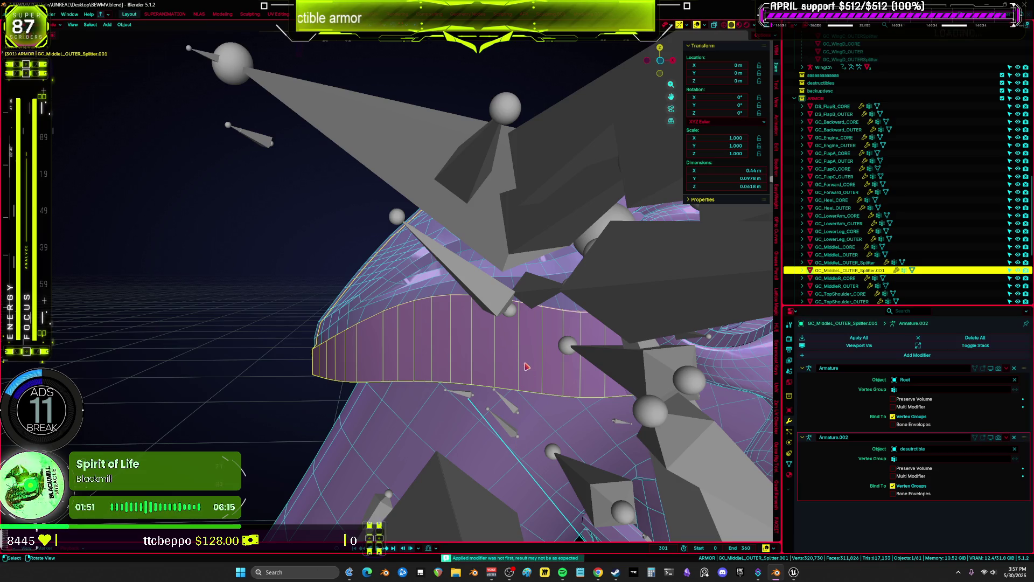
middle_click_drag(471, 365, 310, 310)
key("shift+z")
left_click_drag(318, 326, 274, 294)
key("KP_3")
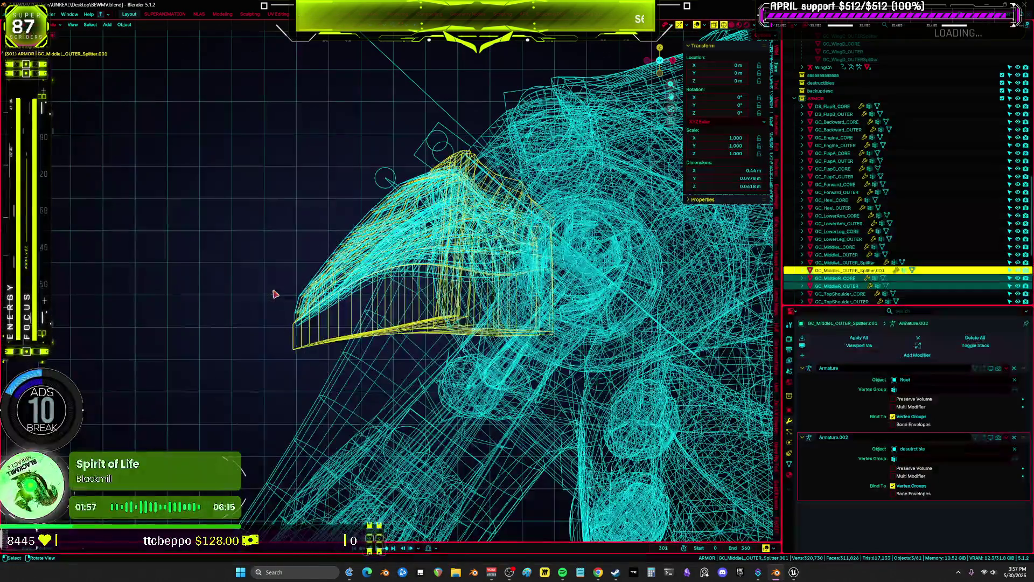
key("KP_Divide")
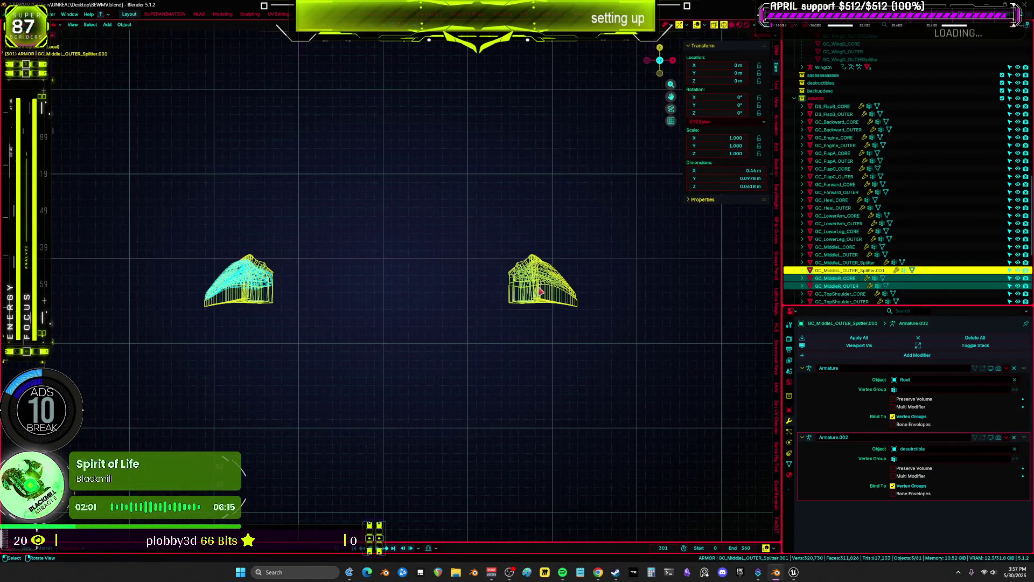
middle_click_drag(541, 292, 542, 317)
In Edit Mode, separate the right-hand connected part into GC_Middel_OUTER_Splitter.002.
key("Tab")
key("c")
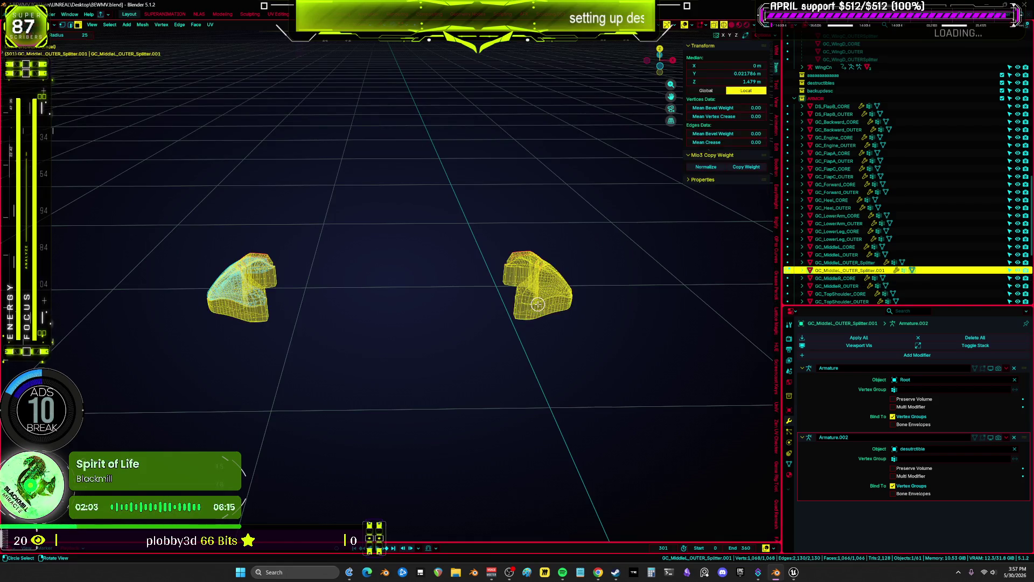
key("Escape")
key("alt+a")
key("l")
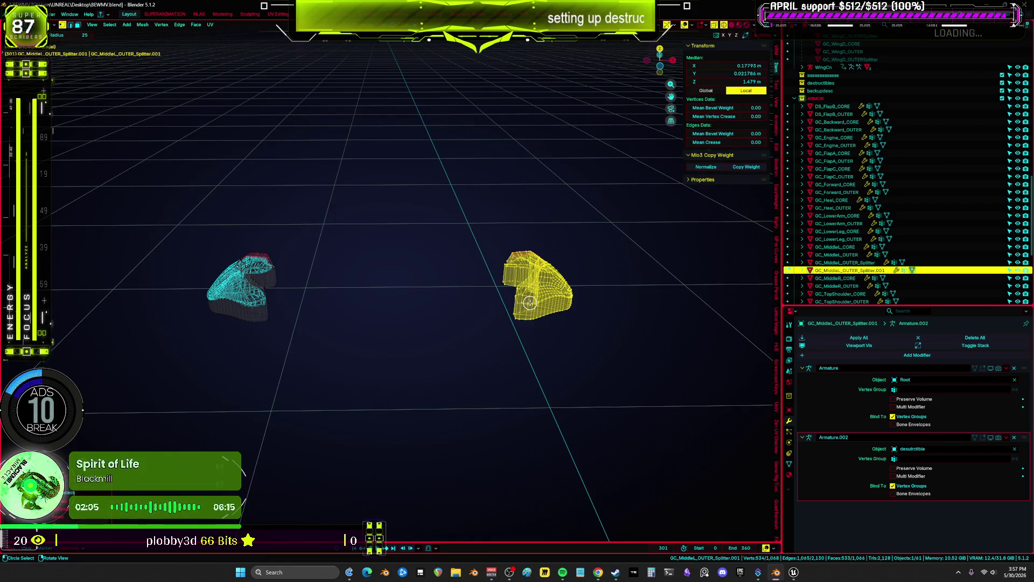
key("p")
key("Return")
key("ctrl+Tab")
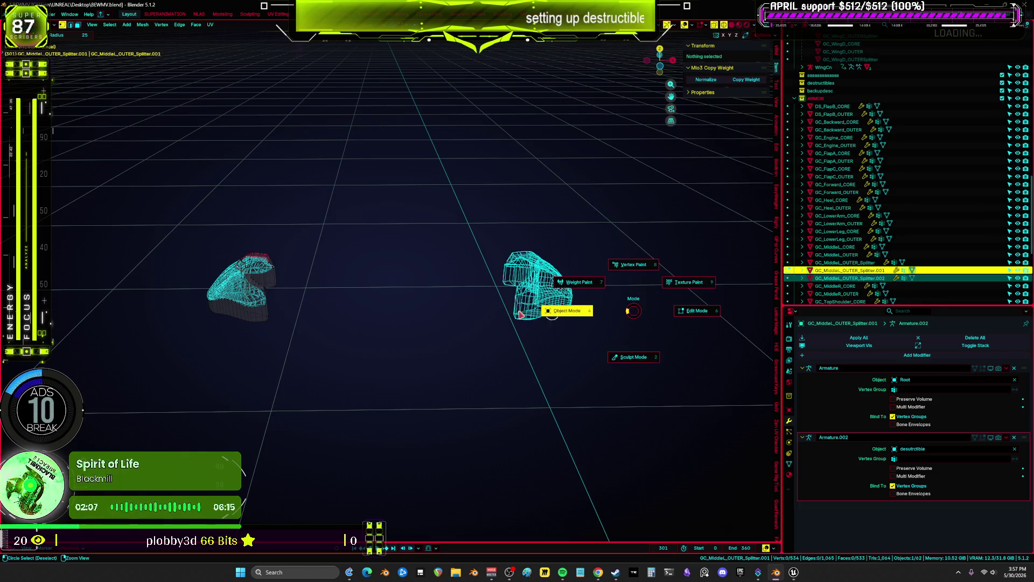
left_click(325, 308)
middle_click_drag(325, 308, 434, 301, "shift")
scroll(434, 300, "up", 5)
key("F2")
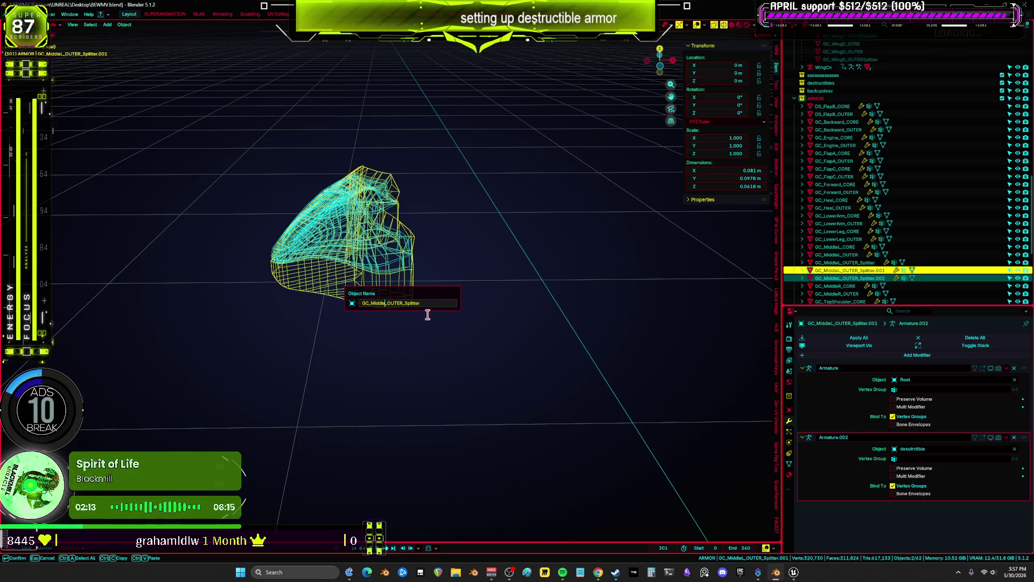
Name the separated object GC_MiddleR_OUTER_Splitter and give its mesh data the same name.
key("Return")
key("F2")
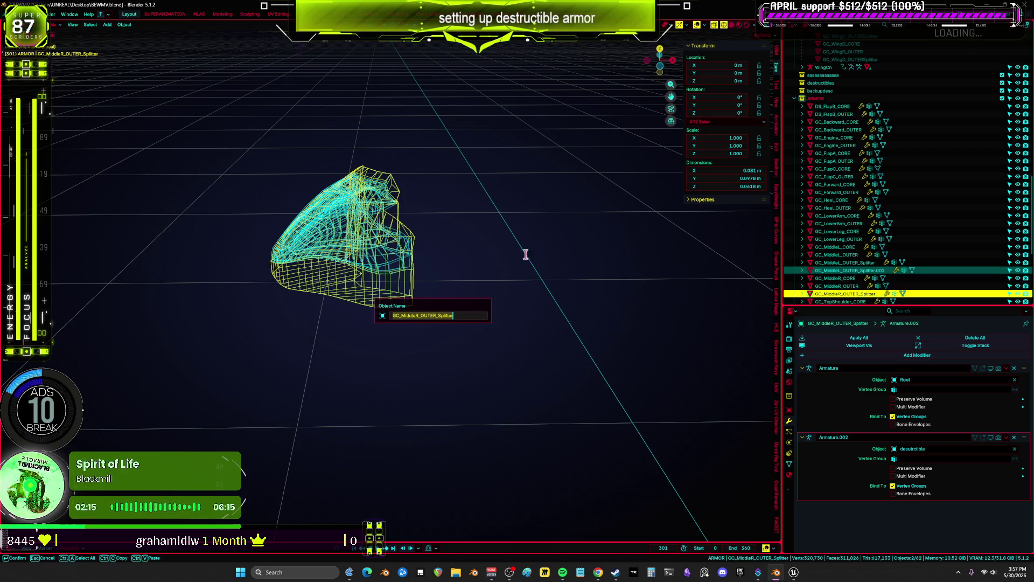
left_click(789, 464)
left_click(789, 463)
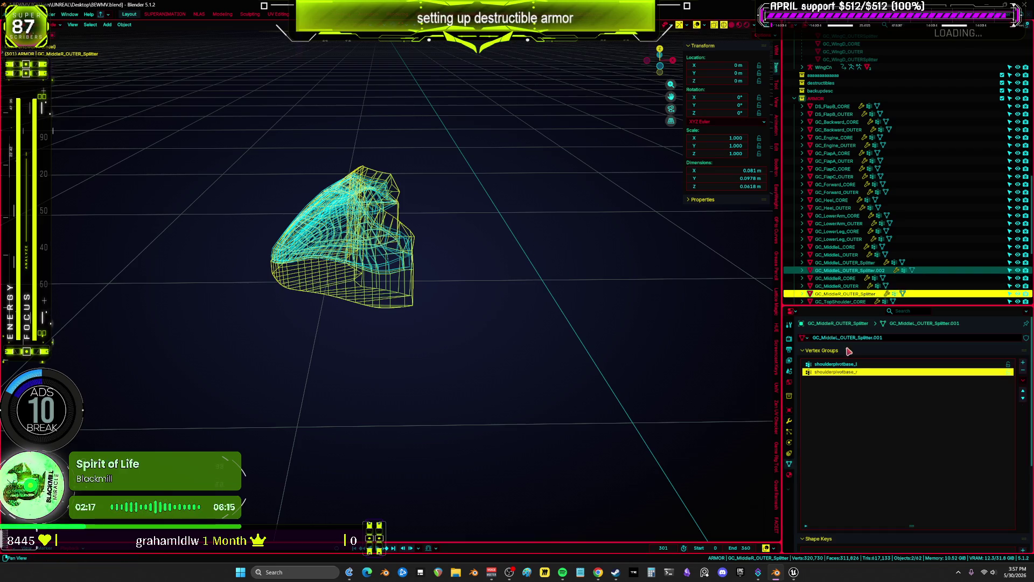
left_click(869, 342)
key("ctrl+v")
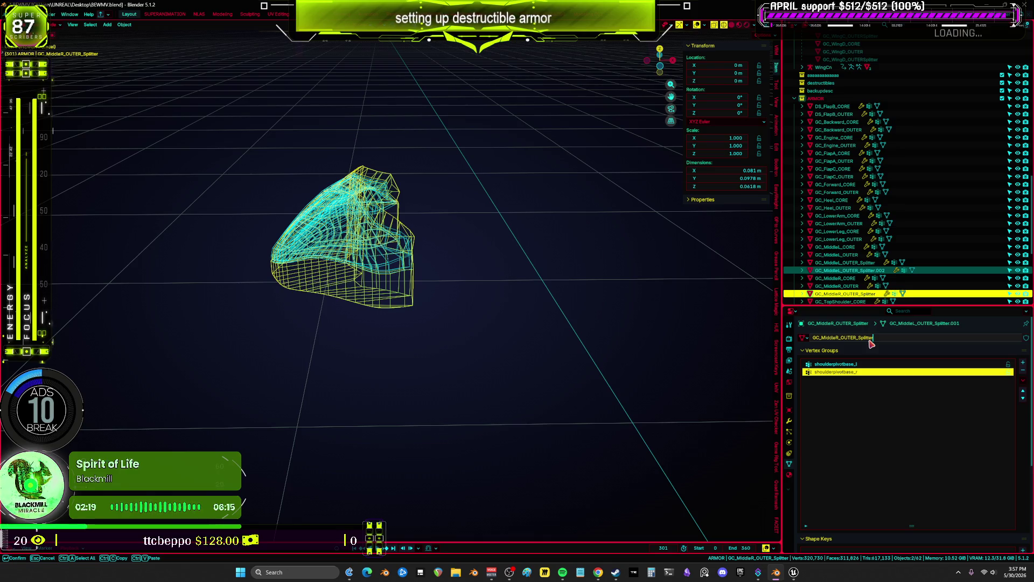
key("Return")
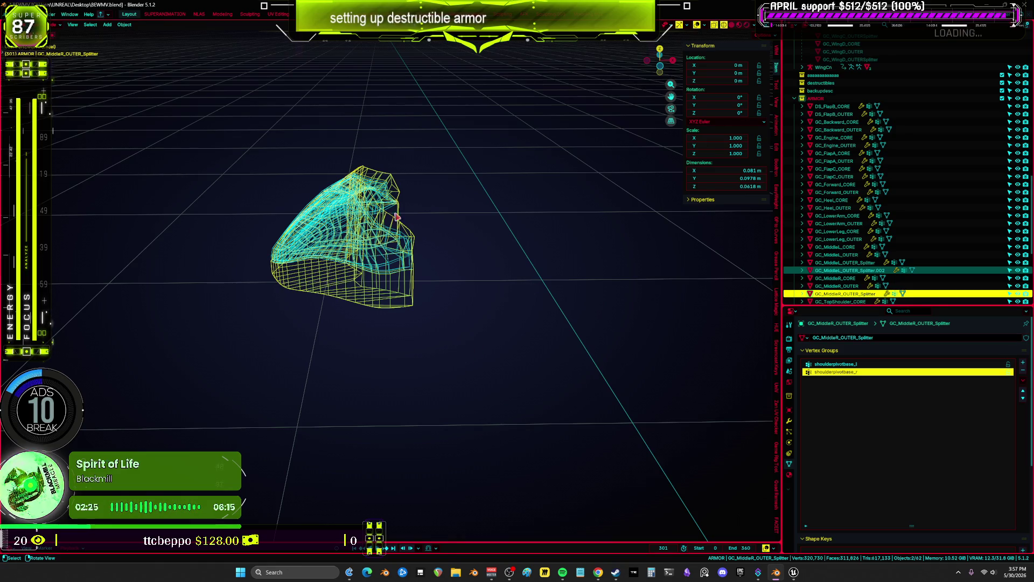
mouse_move(415, 323)
left_mouse_down()
mouse_move(336, 205)
mouse_move(324, 175)
mouse_move(351, 233)
mouse_move(333, 154)
left_mouse_up()
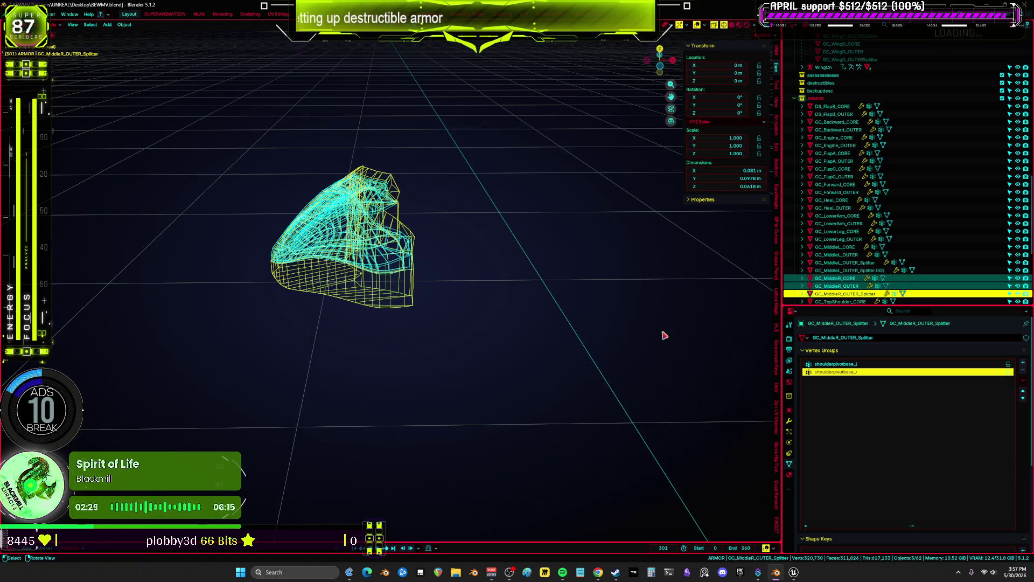
left_click(790, 422)
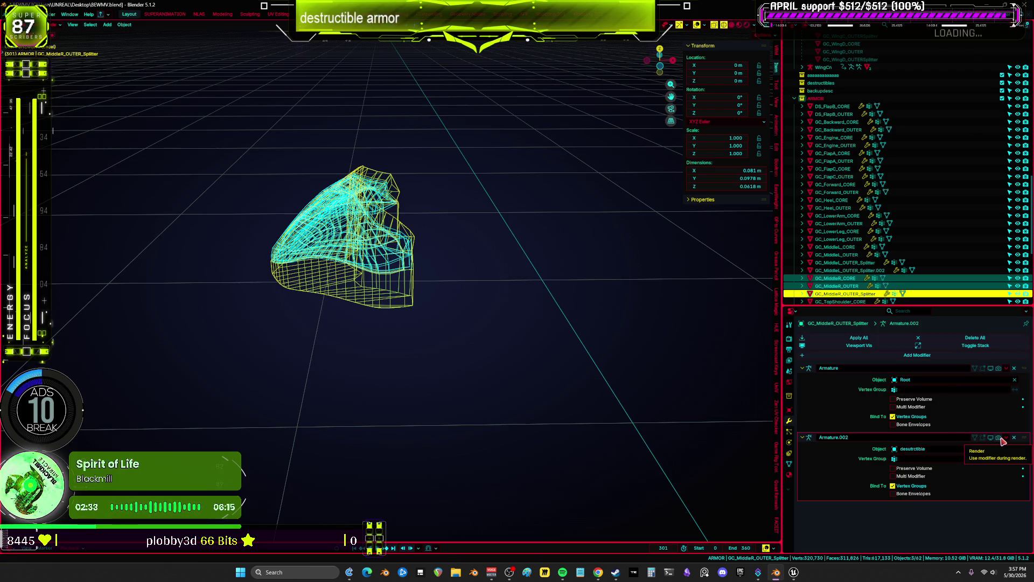
Re-enable Armature.002 deformation and select only the splitter to inspect its stretched mesh.
left_click_drag(1000, 438, 975, 437)
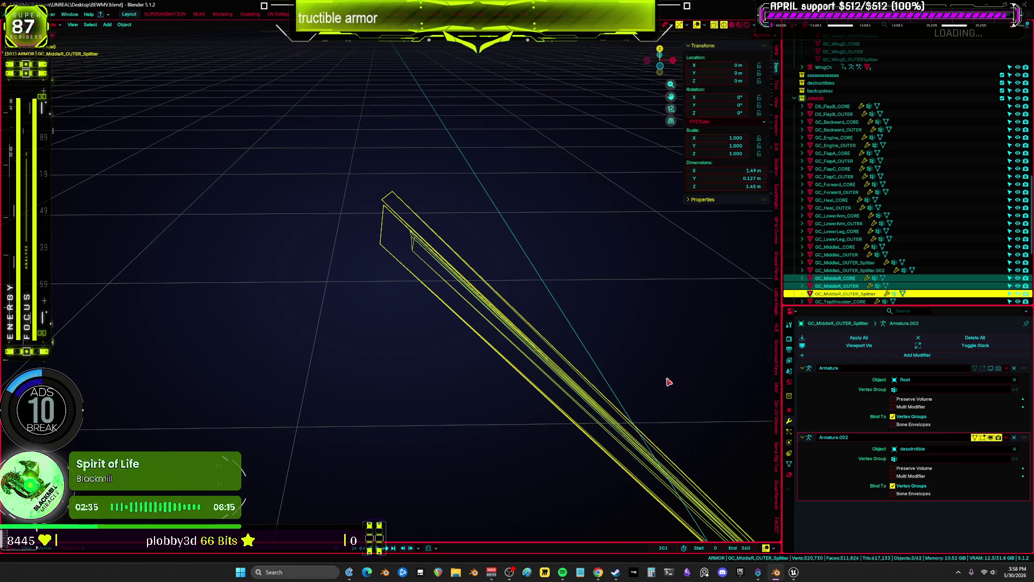
mouse_move(668, 390)
middle_mouse_down()
mouse_move(711, 413)
mouse_move(531, 331)
mouse_move(612, 361)
mouse_move(645, 510)
middle_mouse_up()
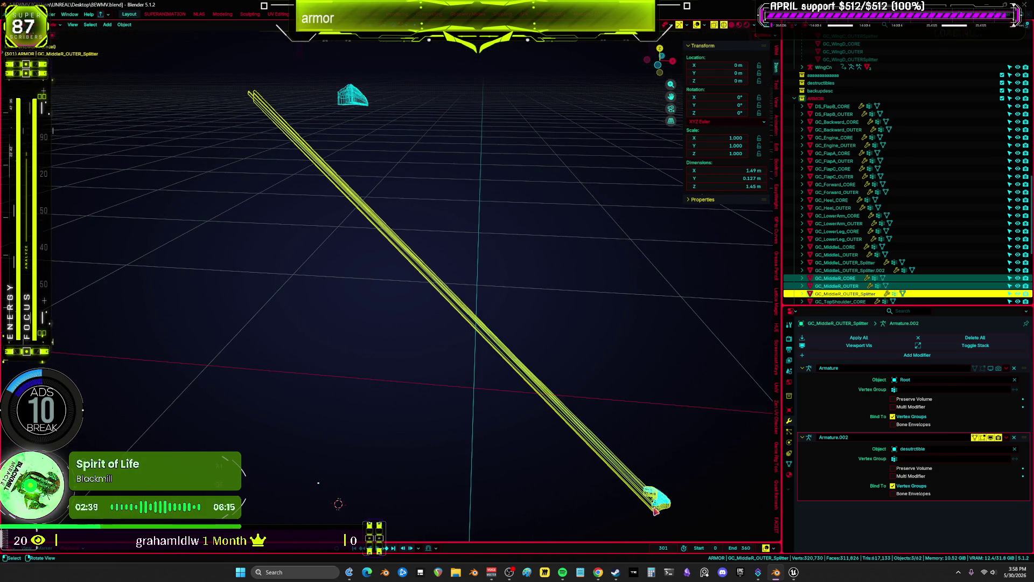
left_click(668, 510)
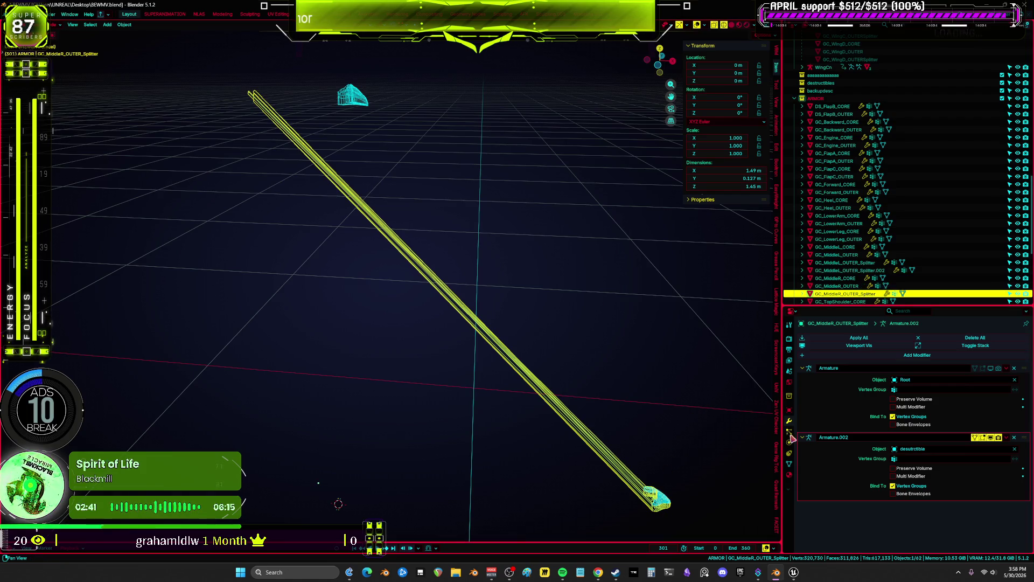
left_click(789, 464)
In Edit Mode make shoulderpivotbase_r the active vertex group, then return to Object Mode.
key("Tab")
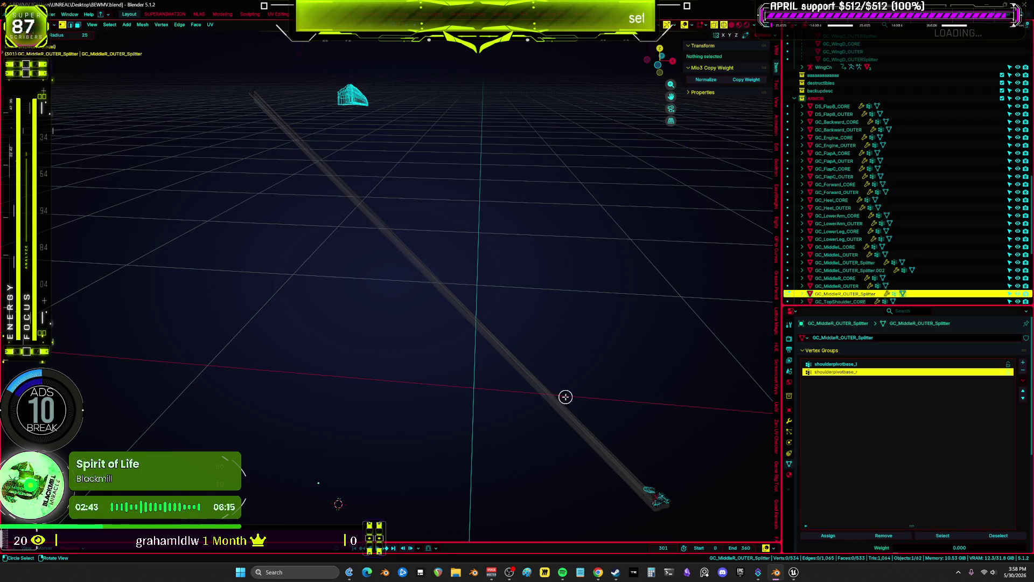
left_click(847, 371)
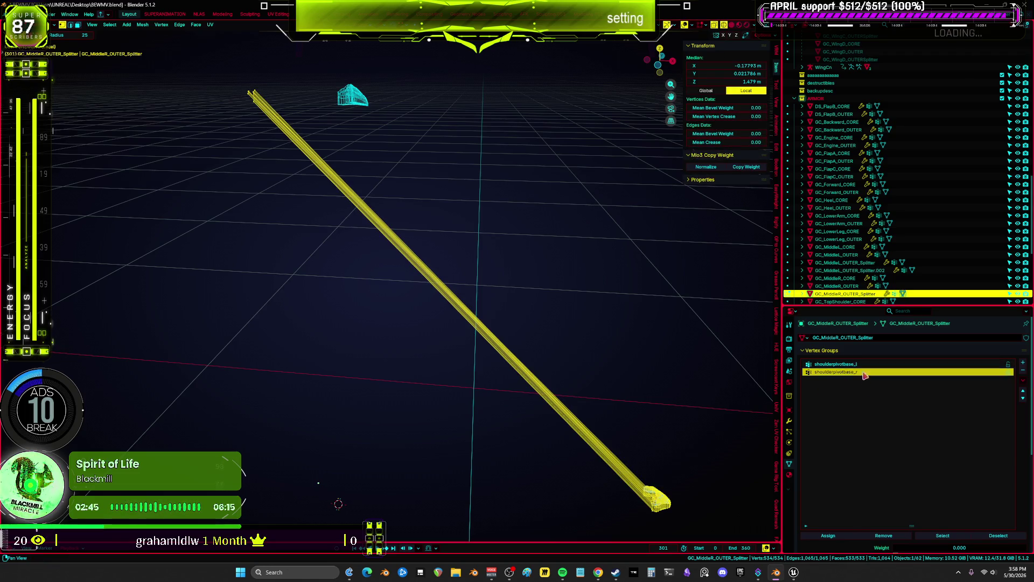
scroll(845, 522, "up", 1, "ctrl")
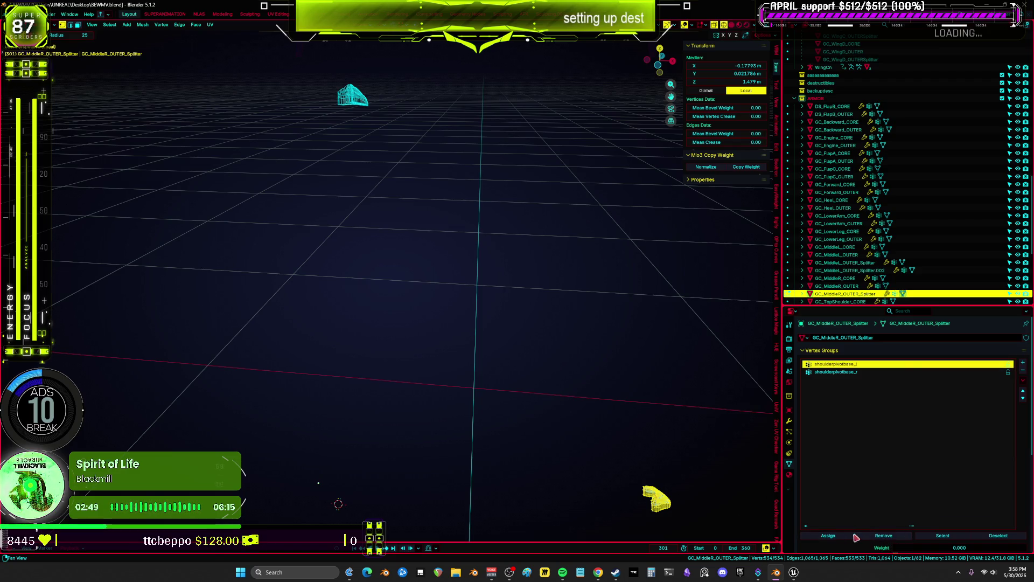
mouse_move(700, 467)
middle_mouse_down()
mouse_move(653, 431)
mouse_move(684, 319)
middle_mouse_up()
key("ctrl+Tab")
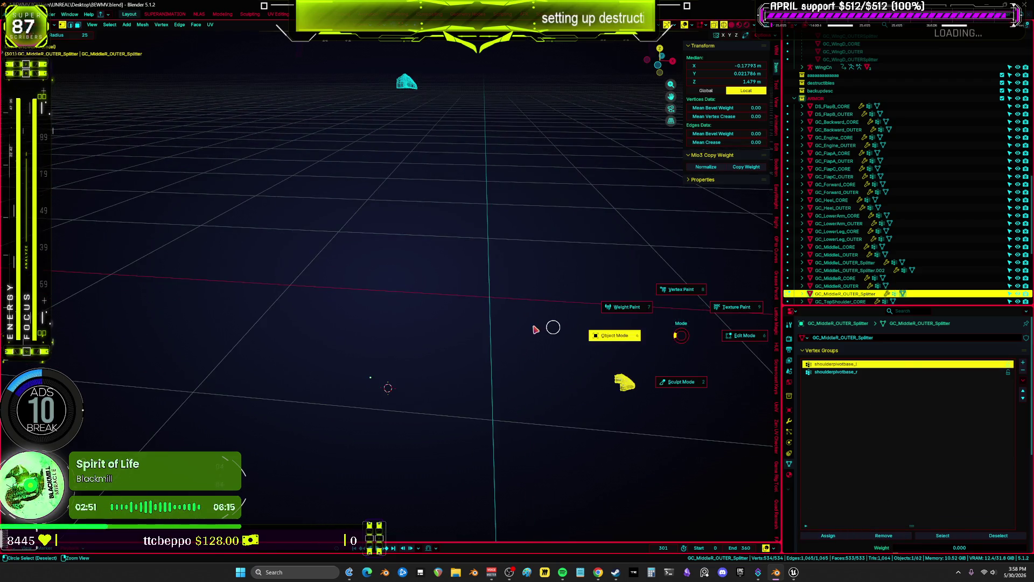
left_click(542, 328)
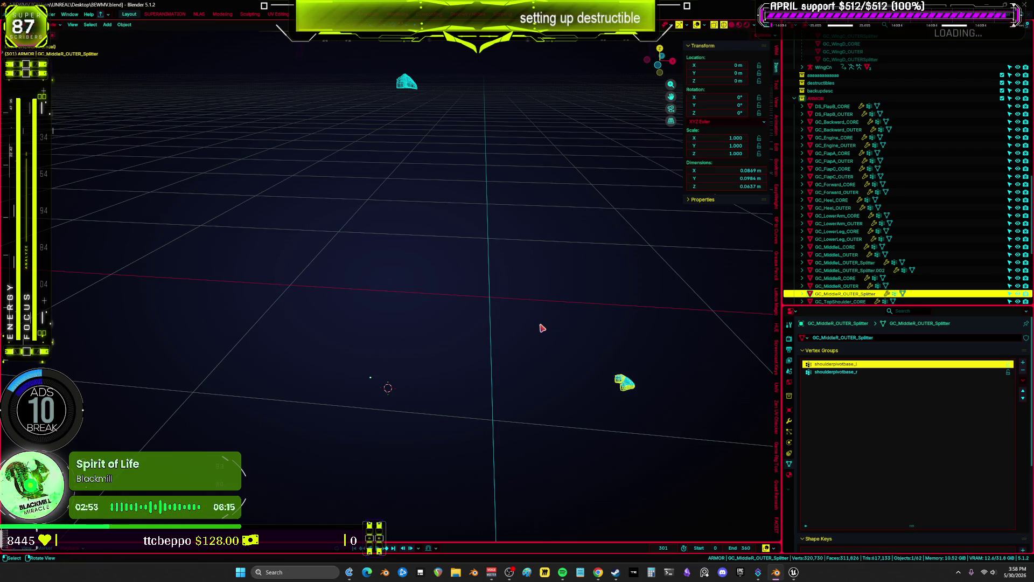
key("KP_Decimal")
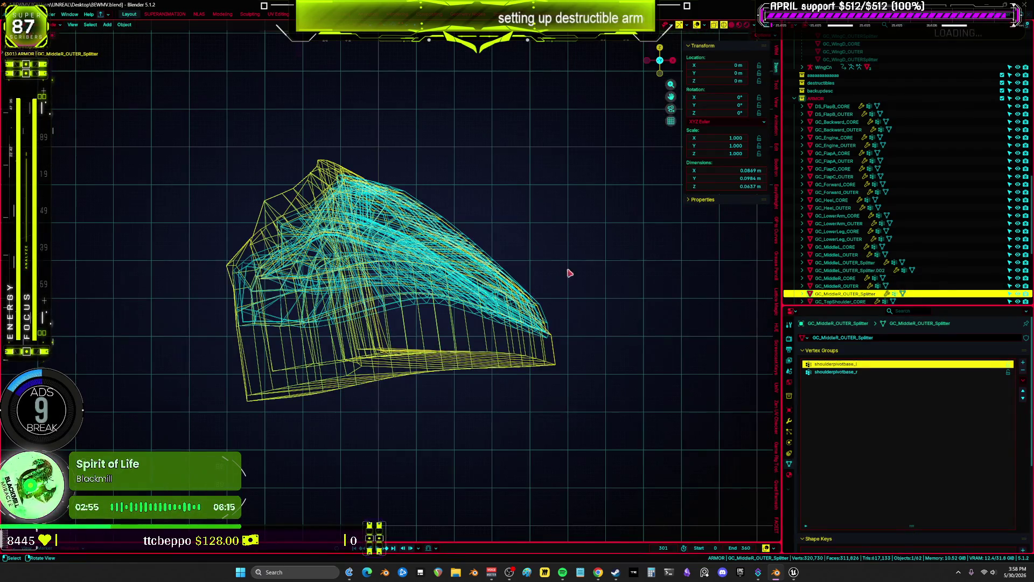
Switch to solid shading and a top orthographic view, and make DS_FlapB_CORE active.
key("z")
left_click(582, 305)
mouse_move(582, 305)
middle_mouse_down()
mouse_move(612, 330)
mouse_move(656, 335)
mouse_move(531, 338)
middle_mouse_up()
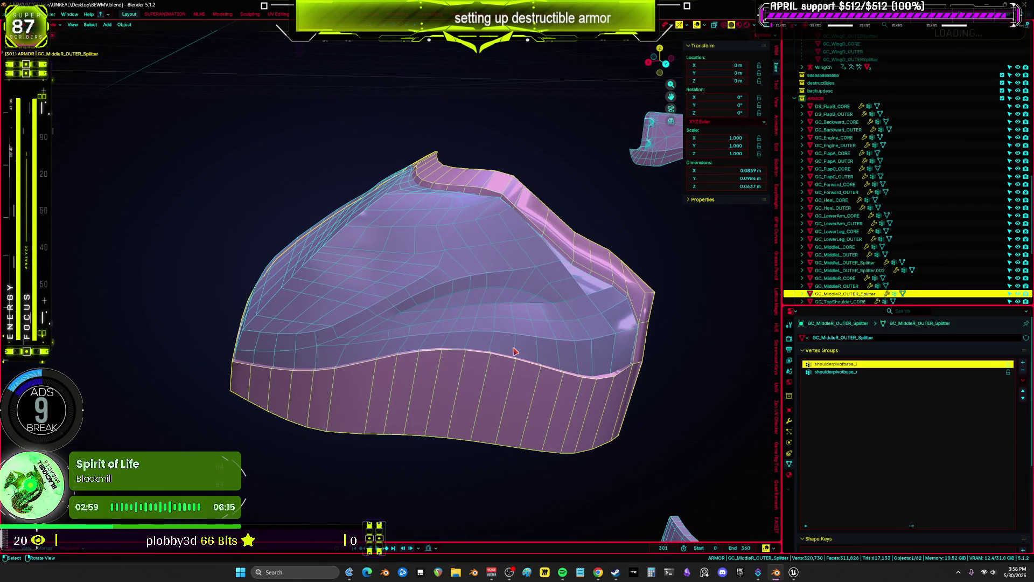
key("KP_7")
key("shift+c")
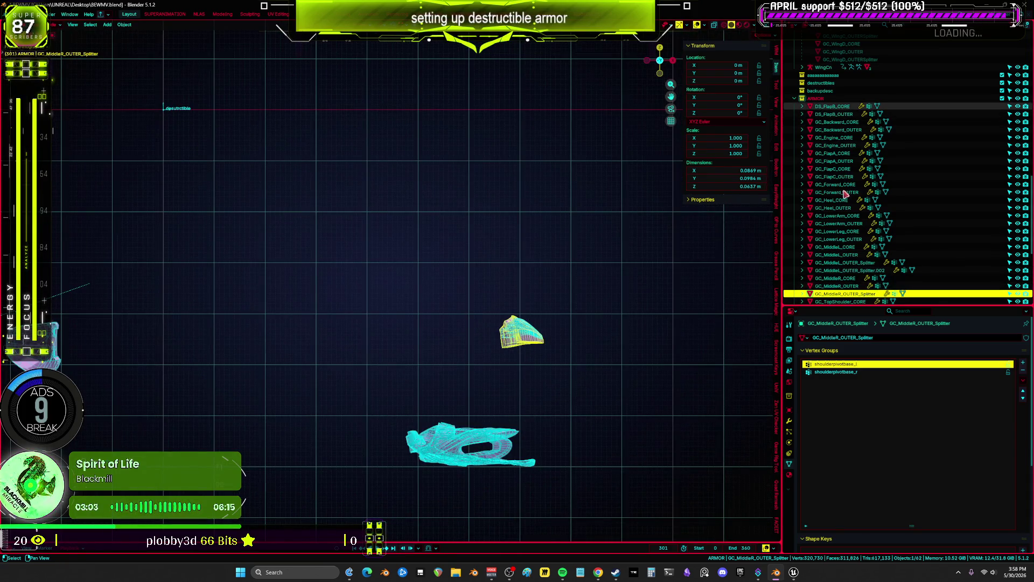
left_click(832, 106)
scroll(845, 242, "down", 10)
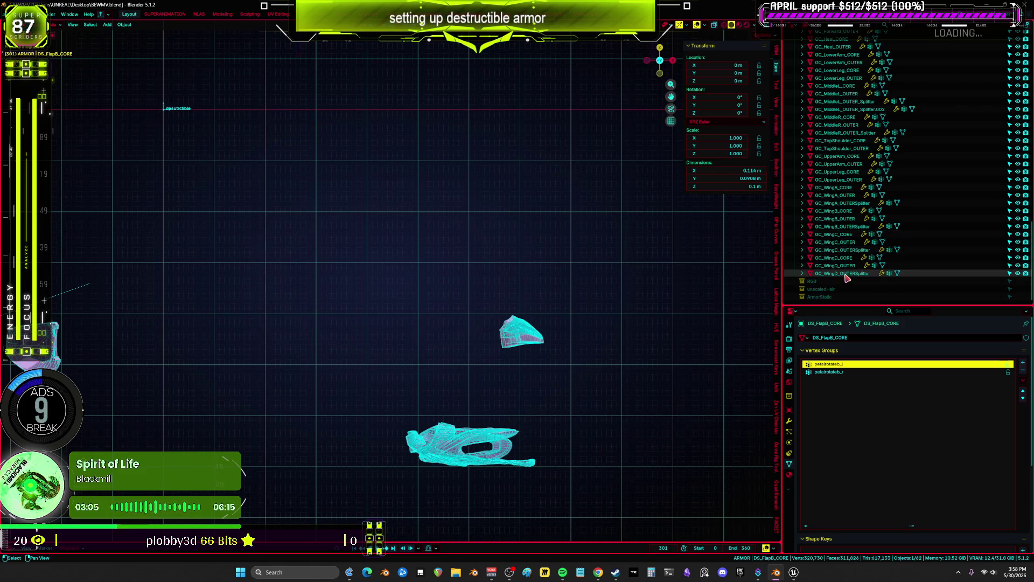
Select all, invert, and hide the 19 non-fragment objects, leaving only the armor fragments.
key("a")
key("KP_Decimal")
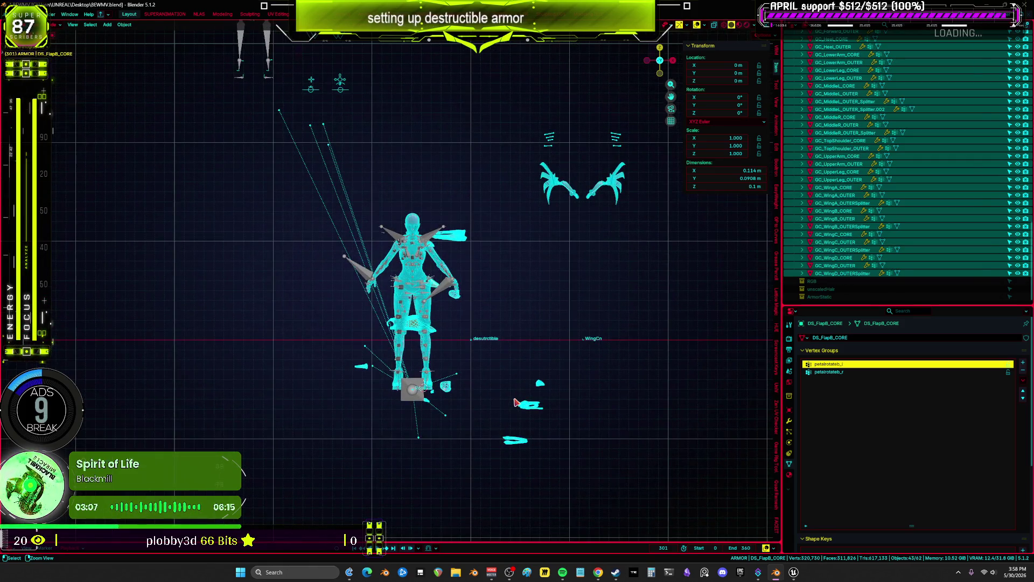
key("ctrl+i")
key("h")
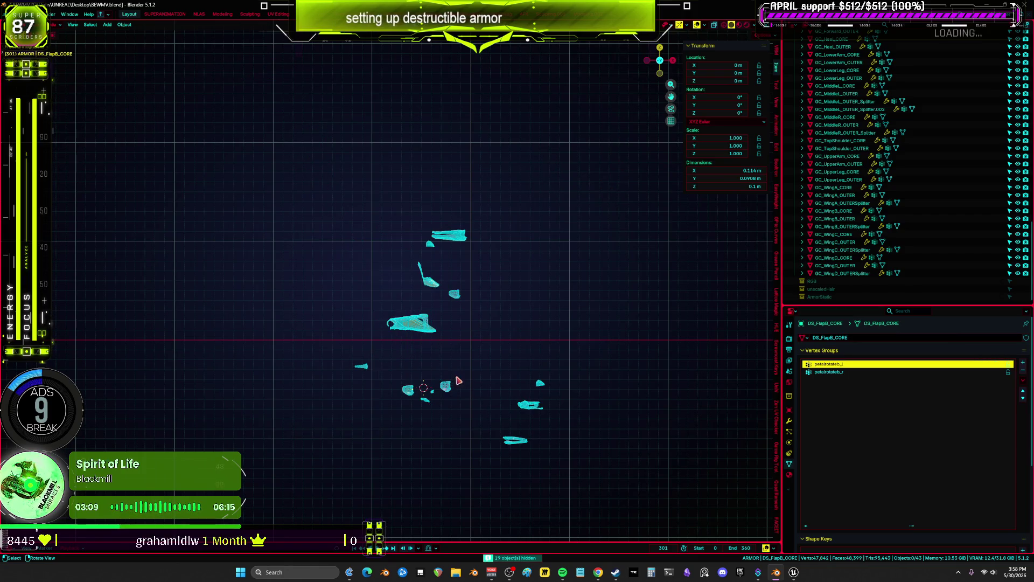
scroll(462, 377, "up", 6)
mouse_move(446, 238)
middle_mouse_down()
mouse_move(512, 346)
mouse_move(478, 364)
mouse_move(512, 392)
mouse_move(494, 386)
middle_mouse_up()
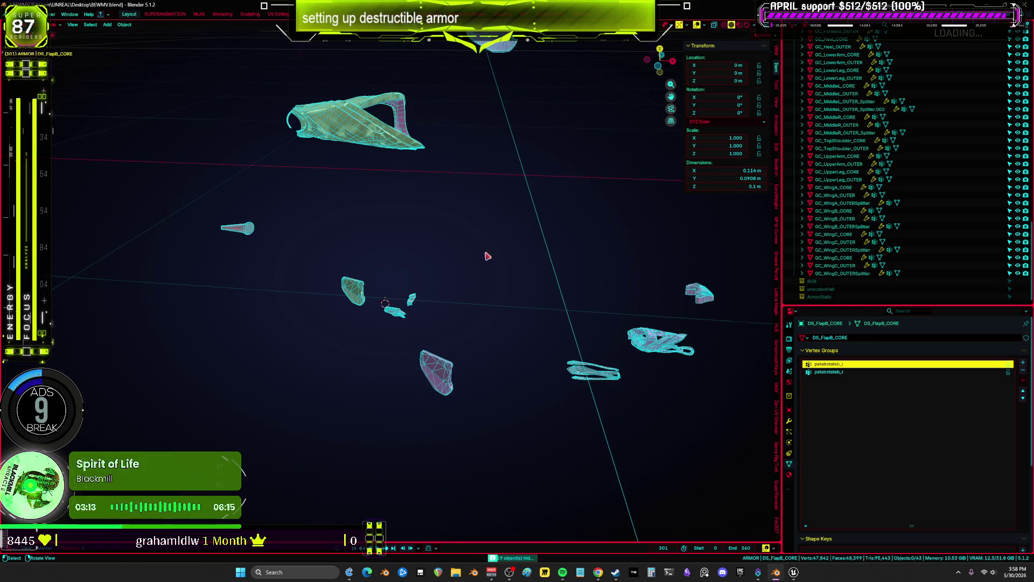
scroll(542, 212, "down", 2)
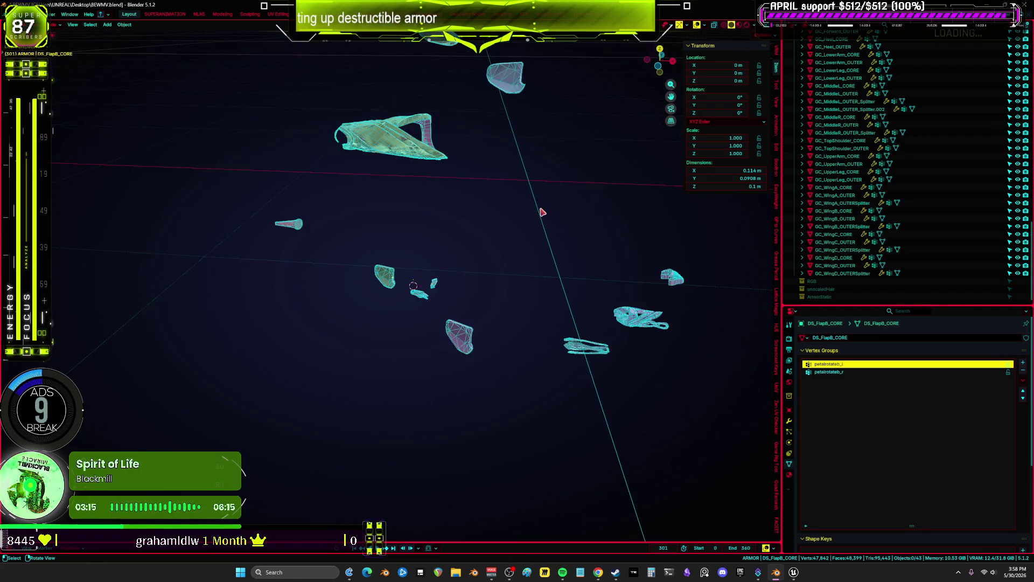
scroll(542, 160, "up", 10)
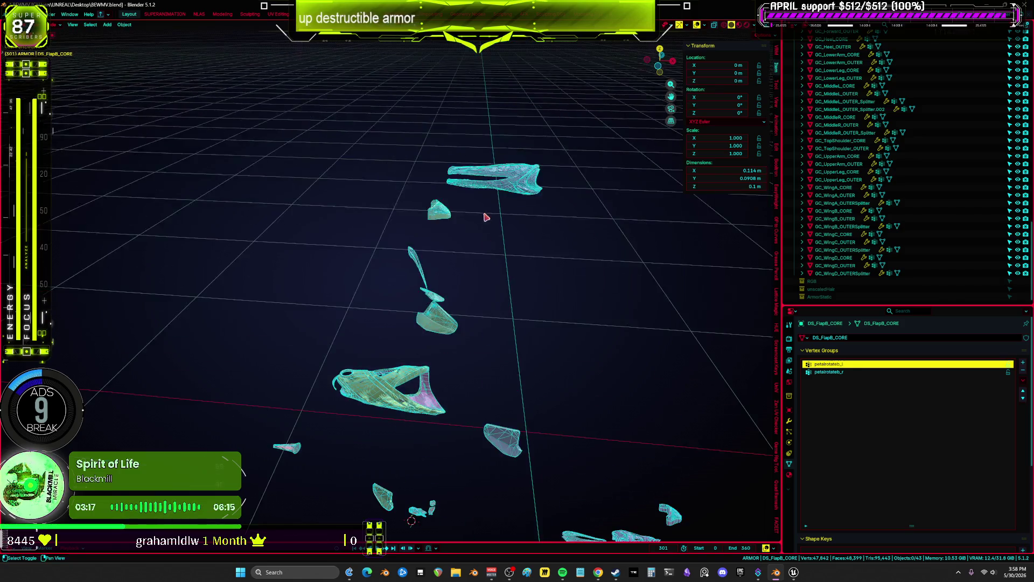
scroll(468, 276, "up", 3)
scroll(402, 277, "down", 2)
middle_click_drag(455, 278, 541, 289, "shift")
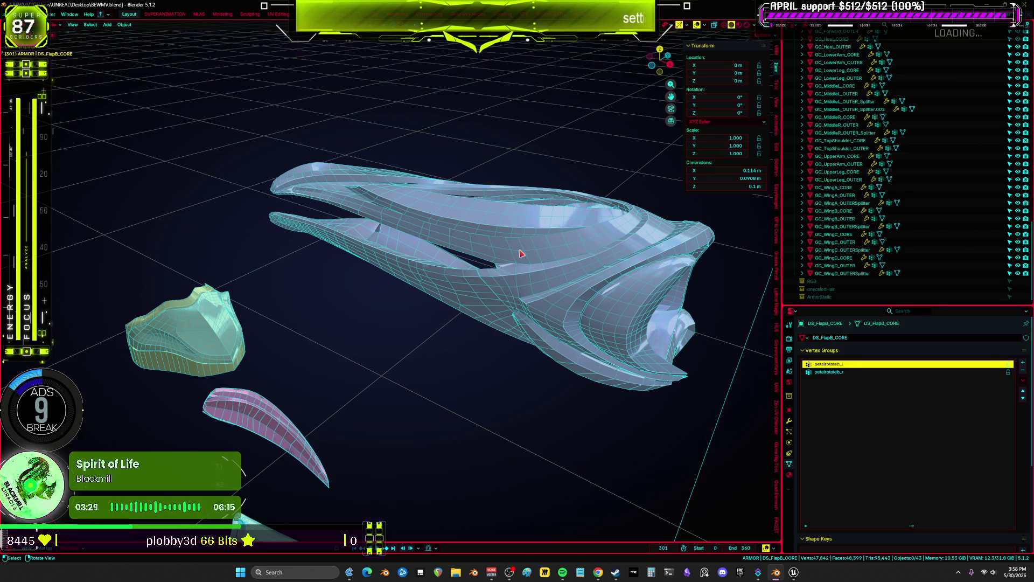
mouse_move(521, 253)
middle_mouse_down()
mouse_move(568, 244)
mouse_move(580, 256)
mouse_move(550, 241)
mouse_move(485, 240)
mouse_move(526, 237)
mouse_move(592, 272)
mouse_move(647, 226)
mouse_move(448, 273)
mouse_move(367, 211)
mouse_move(435, 339)
middle_mouse_up()
left_click(366, 197)
key("g")
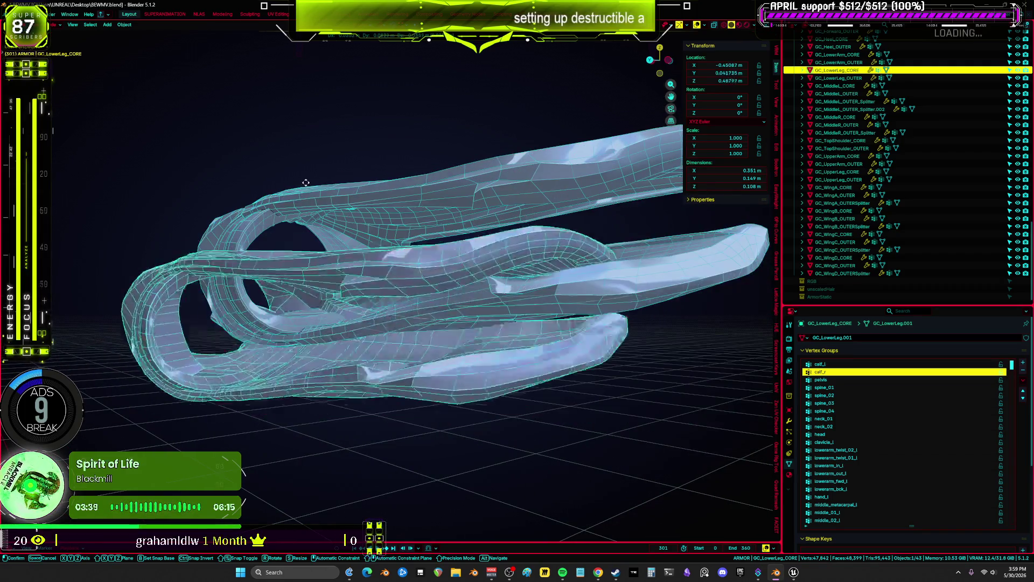
right_click(179, 182)
mouse_move(179, 183)
middle_mouse_down()
mouse_move(399, 314)
mouse_move(388, 351)
mouse_move(451, 335)
mouse_move(346, 362)
mouse_move(492, 335)
mouse_move(452, 339)
middle_mouse_up()
mouse_move(534, 334)
middle_mouse_down()
mouse_move(519, 291)
mouse_move(582, 324)
mouse_move(539, 269)
mouse_move(395, 365)
mouse_move(441, 286)
mouse_move(346, 259)
mouse_move(459, 264)
mouse_move(362, 353)
mouse_move(427, 407)
mouse_move(429, 314)
middle_mouse_up()
left_click(524, 301)
left_click_drag(480, 189, 463, 163)
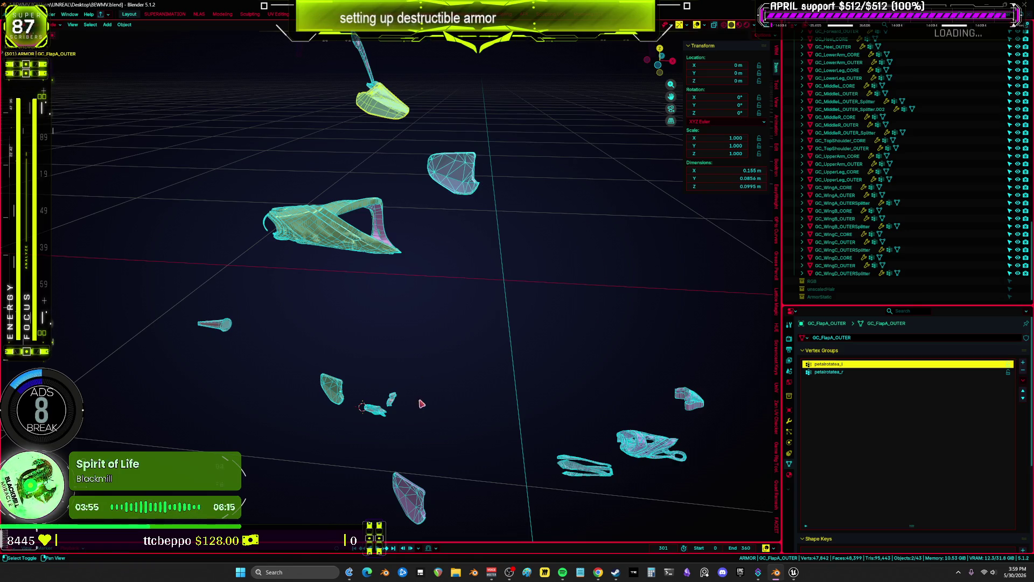
scroll(849, 107, "up", 5)
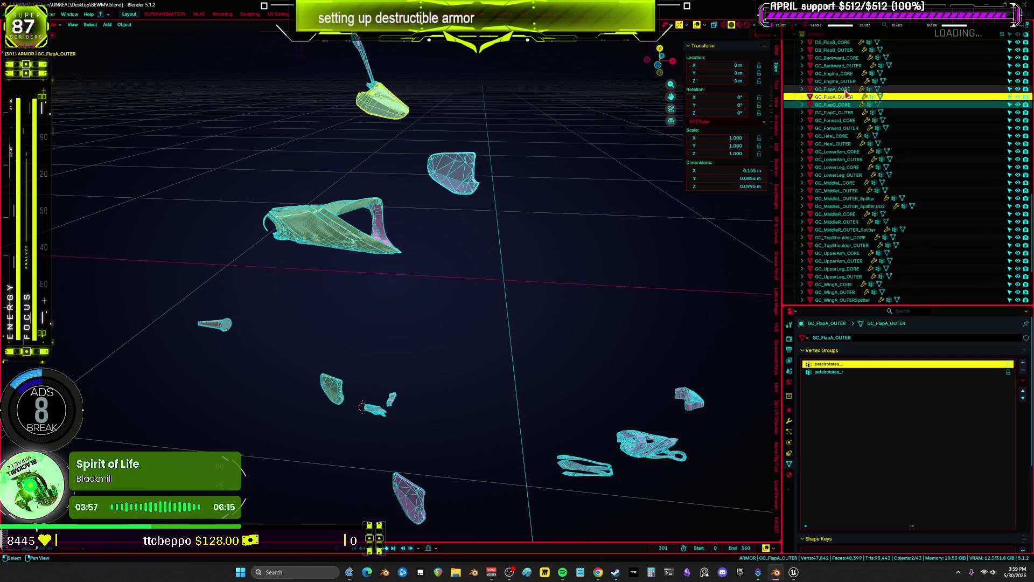
Select the flap pieces from DS_FlapB_CORE to GC_FlapC_CORE and isolate them in local view.
left_click(840, 42)
key("Down")
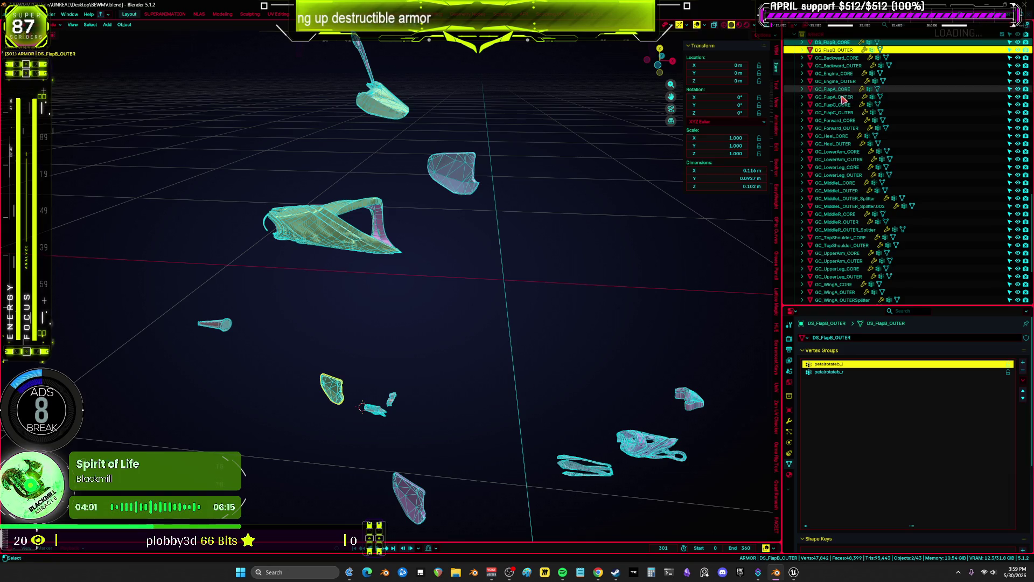
key("Down")
key("Down")
key("Down")
key("shift+Down")
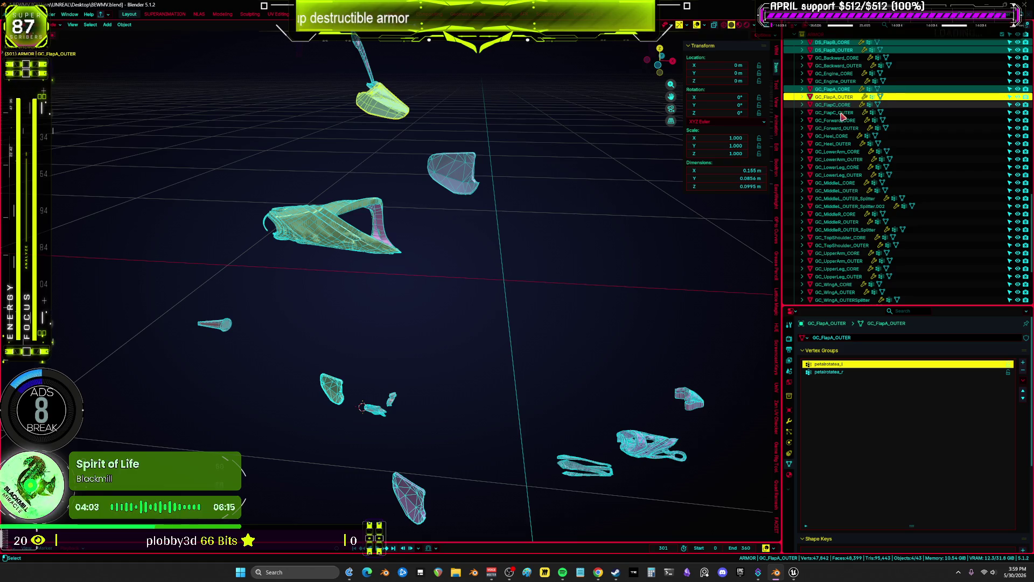
key("shift+Down")
key("shift+Down")
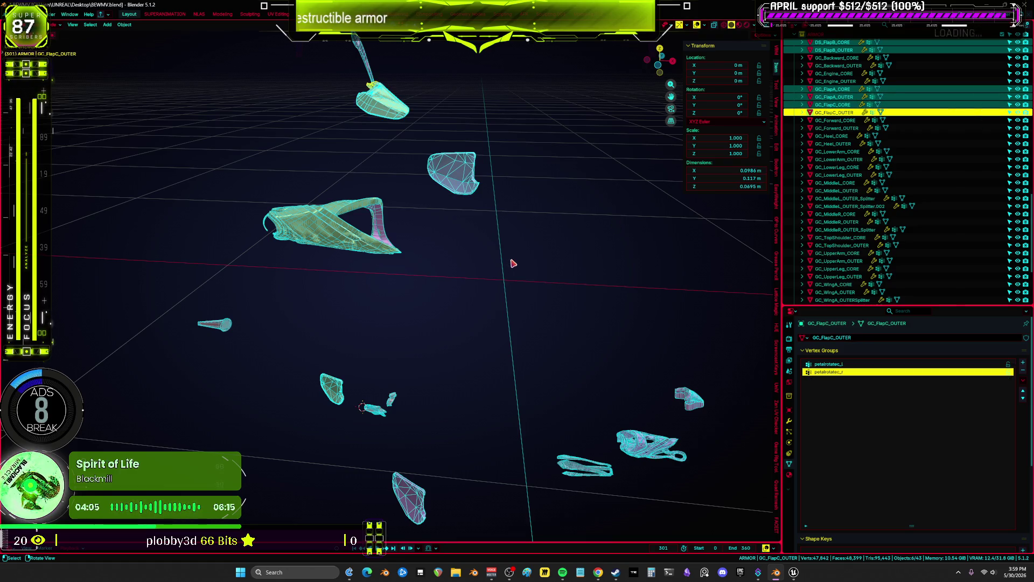
key("KP_Divide")
middle_click_drag(461, 174, 510, 194)
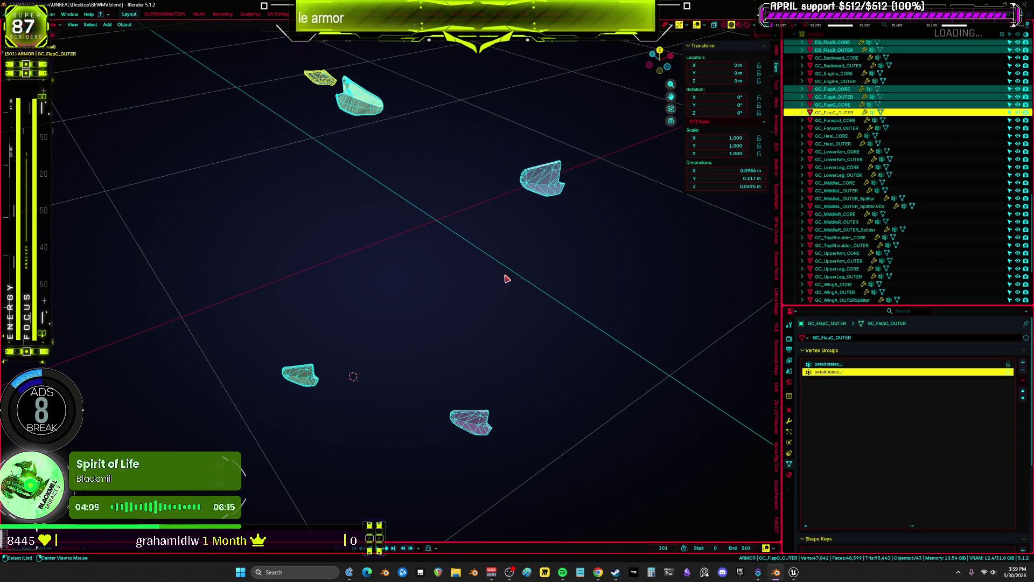
Show the active flap's modifier stack and toggle the Armature.002 display settings.
left_click(789, 421)
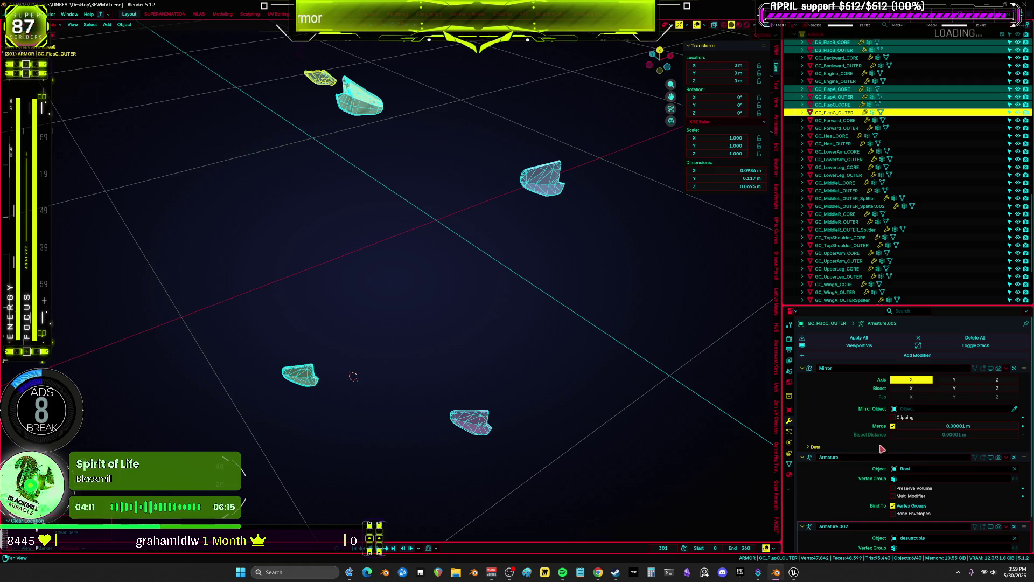
scroll(848, 421, "down", 2)
left_click_drag(998, 490, 981, 490)
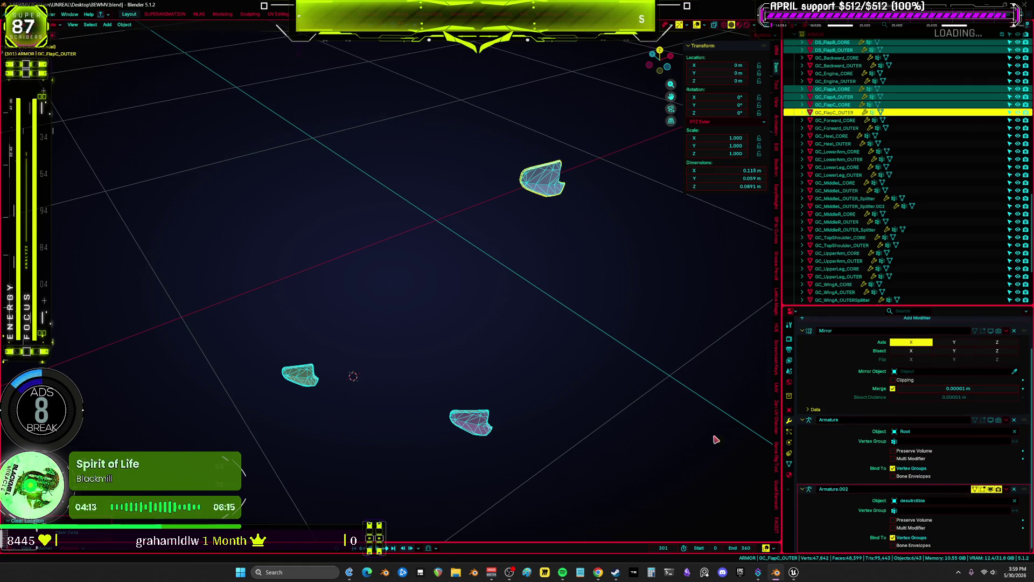
mouse_move(614, 406)
middle_mouse_down()
mouse_move(540, 386)
mouse_move(517, 446)
mouse_move(490, 316)
mouse_move(458, 302)
middle_mouse_up()
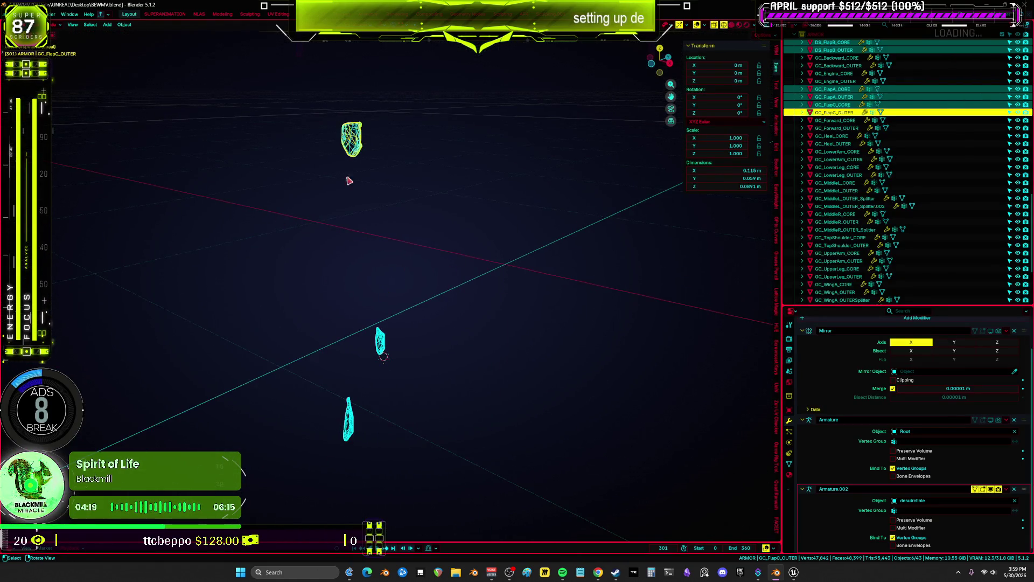
Select only GC_FlapC_CORE, frame it, and view it from the top orthographically.
left_click(352, 141)
key("KP_Decimal")
mouse_move(409, 205)
middle_mouse_down()
mouse_move(512, 243)
mouse_move(343, 267)
mouse_move(411, 272)
mouse_move(194, 293)
mouse_move(185, 281)
mouse_move(164, 286)
mouse_move(377, 356)
mouse_move(531, 422)
mouse_move(467, 263)
mouse_move(451, 293)
mouse_move(475, 271)
middle_mouse_up()
key("KP_7")
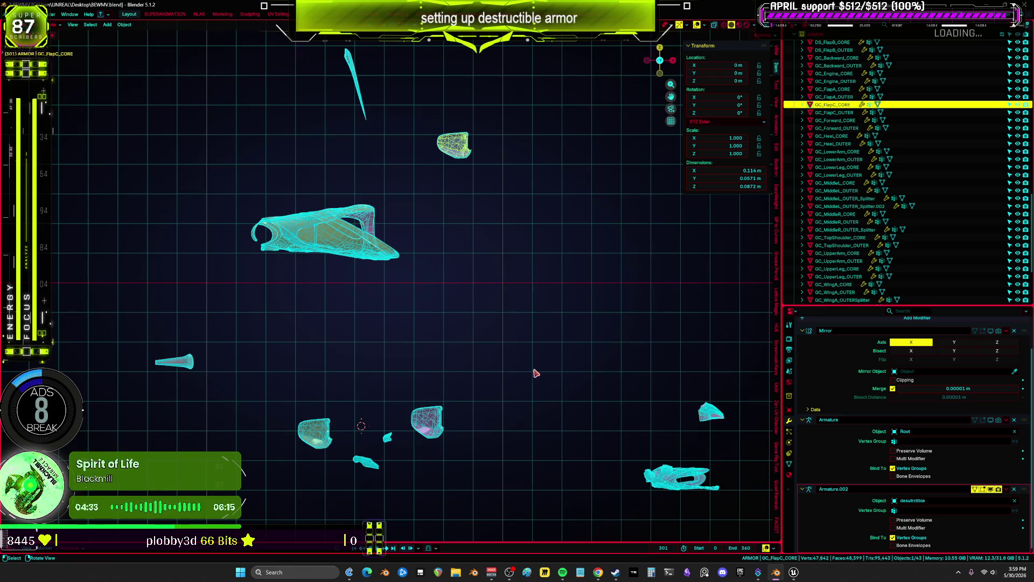
middle_click_drag(541, 385, 536, 405)
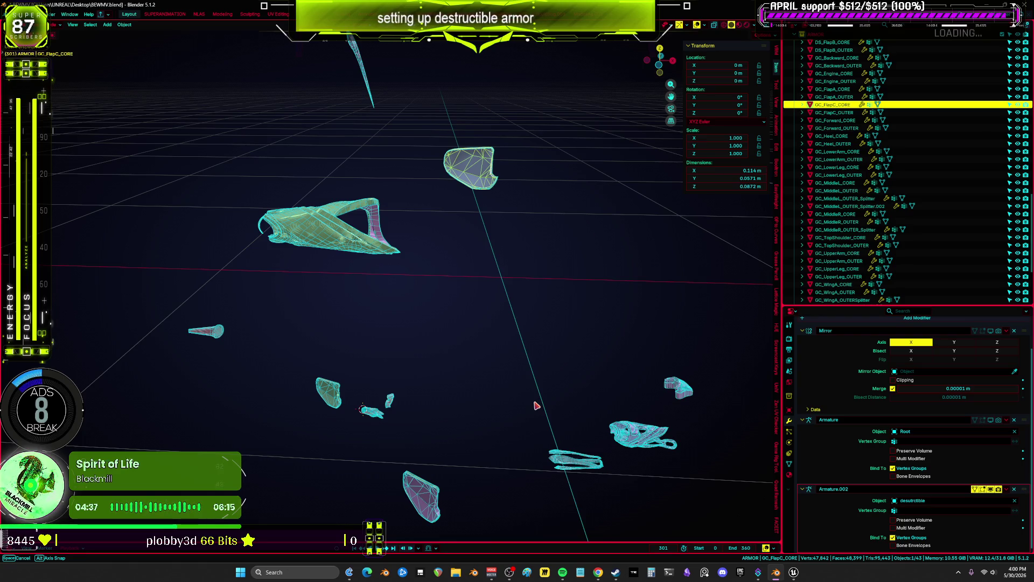
middle_click_drag(536, 405, 536, 405)
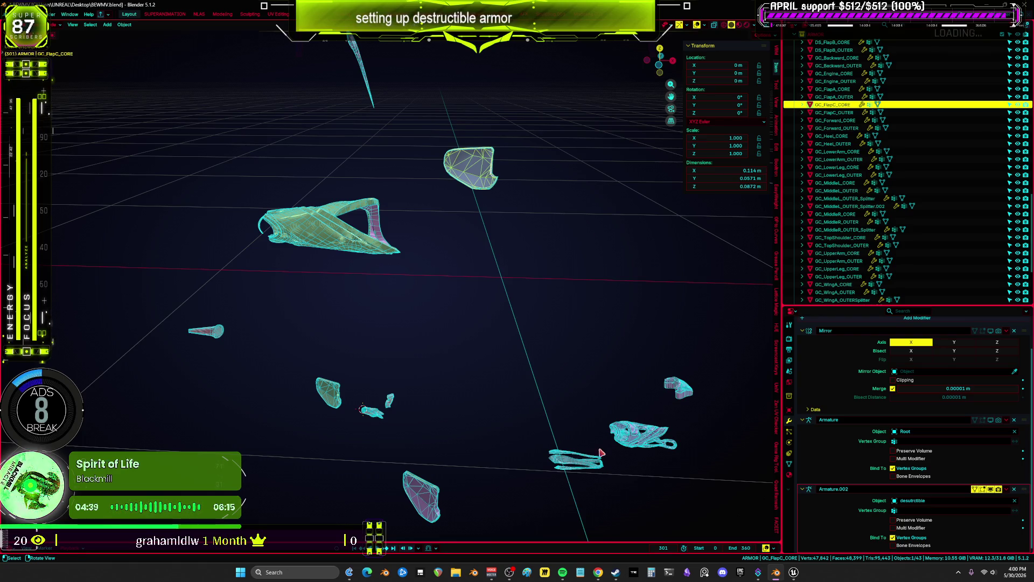
left_click_drag(572, 483, 572, 484)
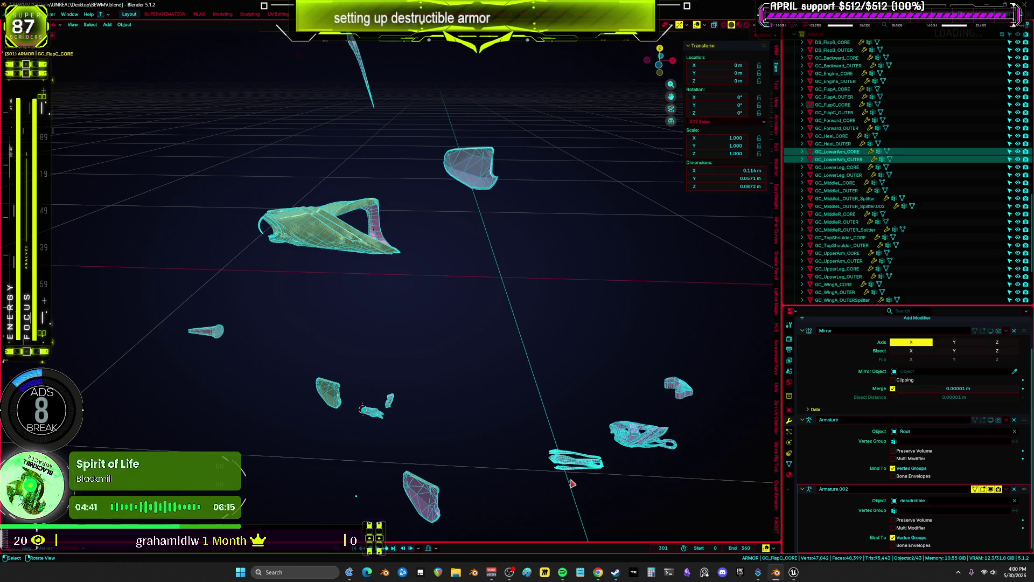
key("KP_Divide")
mouse_move(570, 482)
middle_mouse_down()
mouse_move(480, 409)
mouse_move(394, 367)
mouse_move(477, 382)
mouse_move(557, 292)
middle_mouse_up()
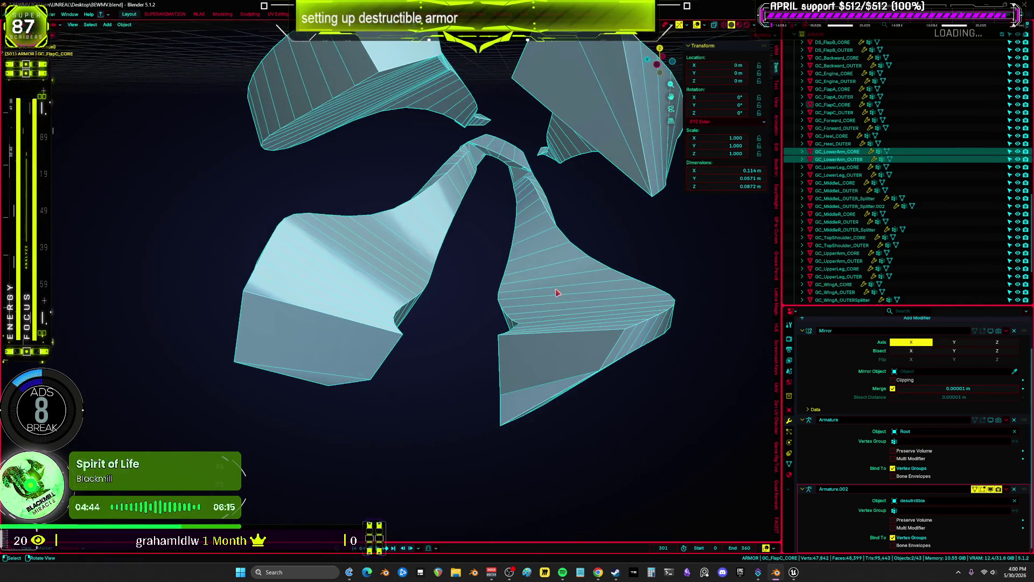
left_click(422, 289)
key("z")
left_click(481, 296)
mouse_move(549, 285)
middle_mouse_down()
mouse_move(520, 293)
mouse_move(442, 237)
mouse_move(466, 224)
mouse_move(426, 173)
middle_mouse_up()
key("shift+z")
key("Tab")
key("c")
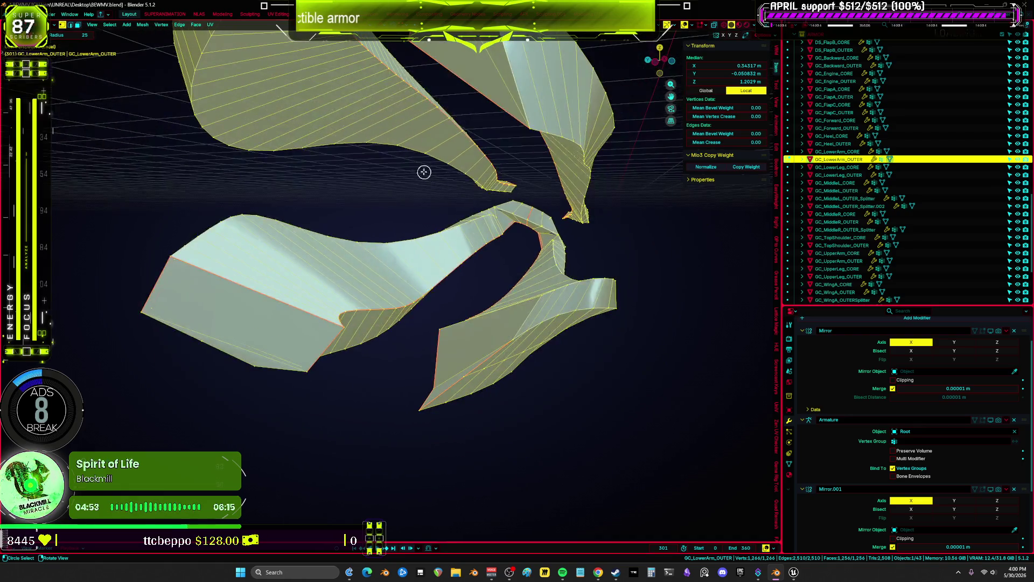
left_click_drag(377, 127, 370, 137)
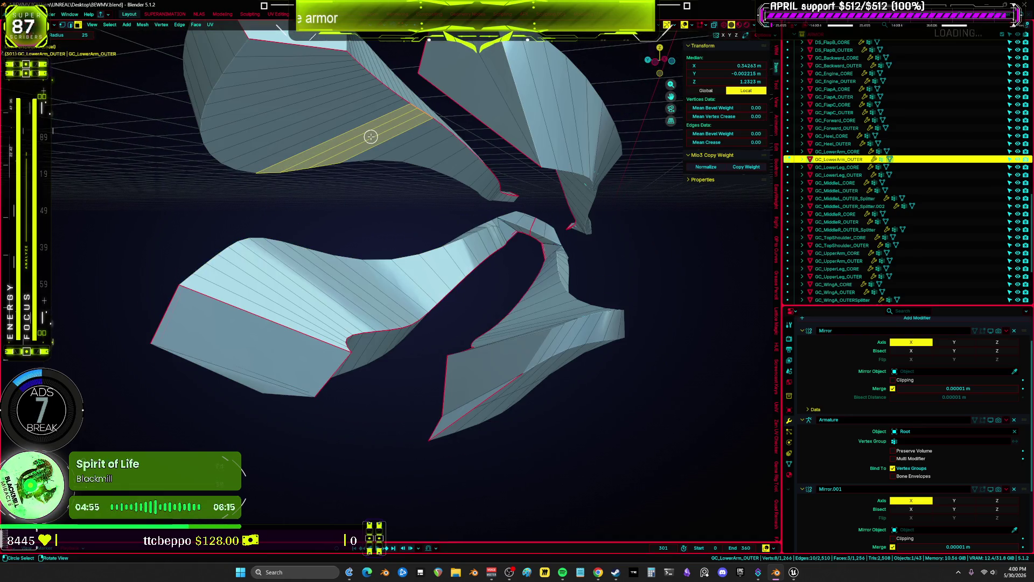
key("l")
mouse_move(369, 139)
middle_mouse_down()
mouse_move(427, 173)
mouse_move(397, 151)
middle_mouse_up()
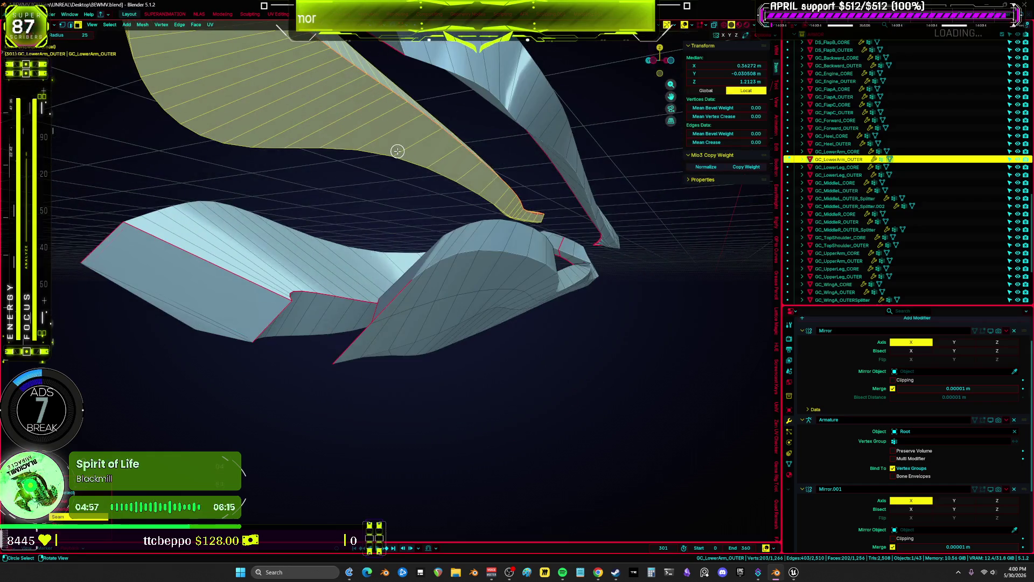
key("ctrl+z")
middle_click_drag(330, 123, 320, 133)
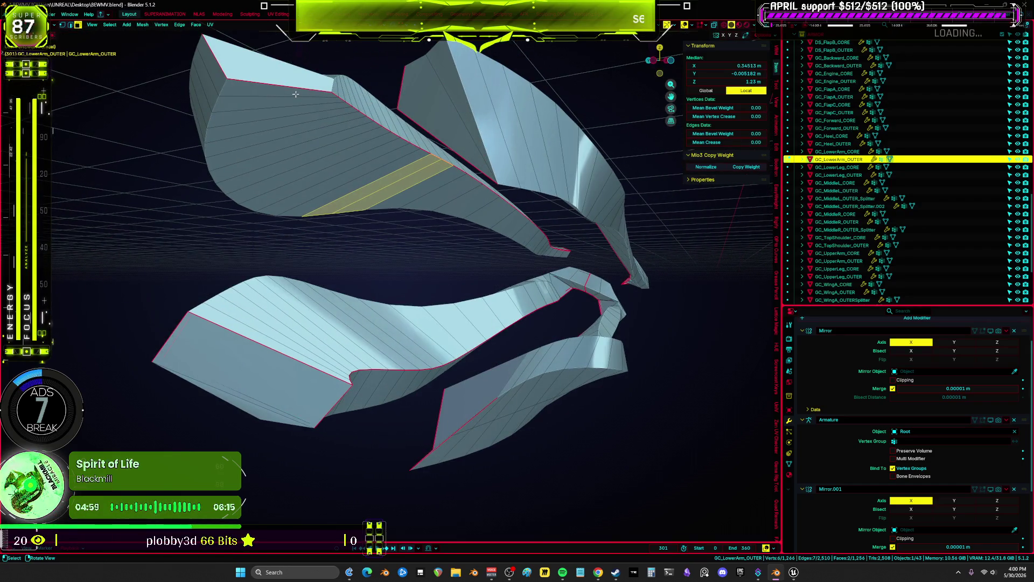
mouse_move(495, 231)
middle_mouse_down()
mouse_move(613, 148)
mouse_move(505, 182)
mouse_move(561, 192)
mouse_move(559, 260)
mouse_move(576, 247)
mouse_move(611, 161)
middle_mouse_up()
left_click(563, 286, "ctrl")
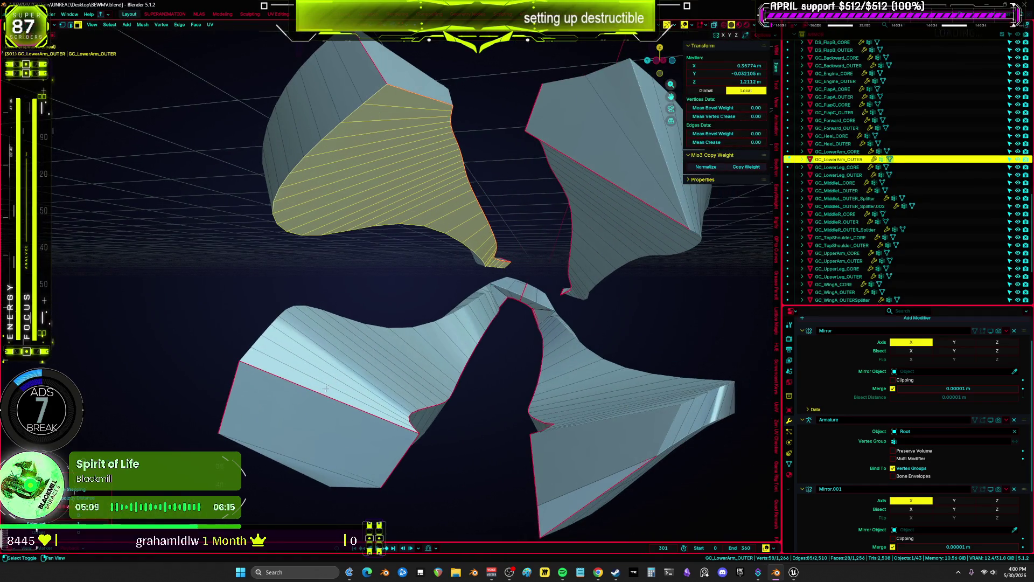
left_click(496, 295, "ctrl")
mouse_move(497, 296)
middle_mouse_down()
mouse_move(701, 488)
mouse_move(471, 386)
mouse_move(487, 370)
mouse_move(656, 363)
mouse_move(664, 348)
middle_mouse_up()
left_click(472, 387)
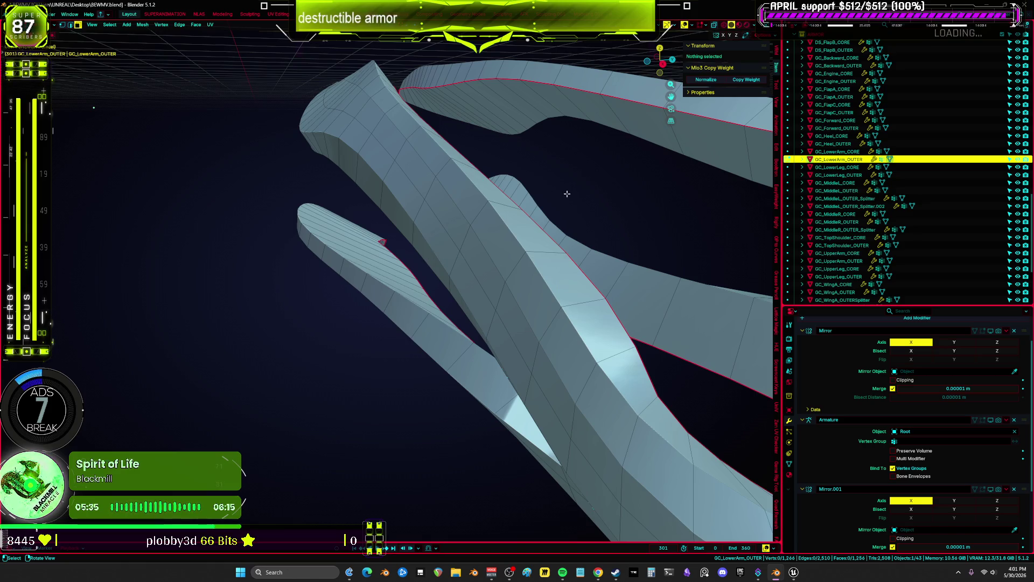
Maximize the 3D view, select all of GC_LowerArm_OUTER in wireframe, then return to solid shading.
middle_click_drag(567, 193, 517, 203)
key("ctrl+space")
key("shift+z")
scroll(474, 232, "down", 6)
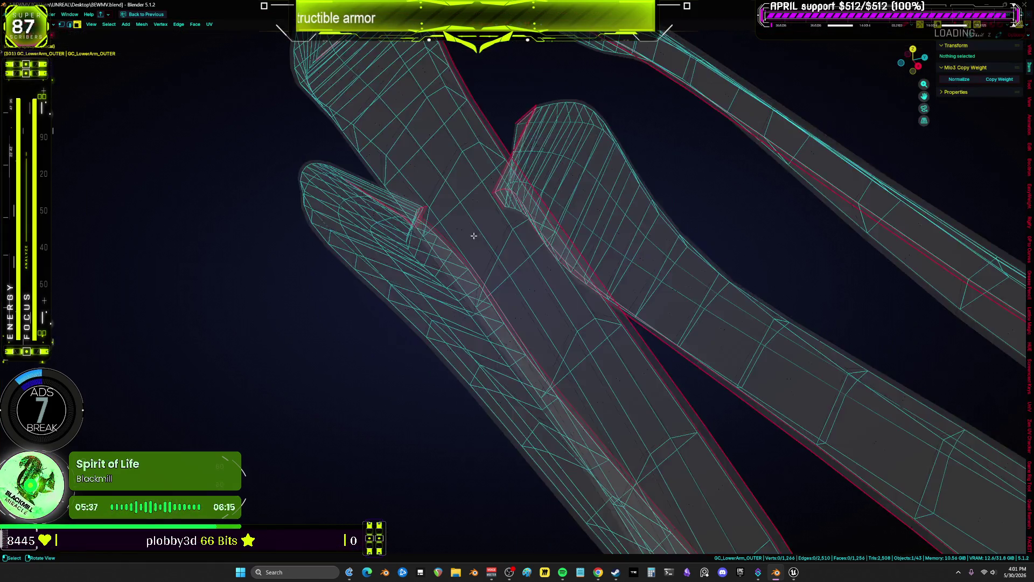
key("a")
mouse_move(513, 249)
middle_mouse_down()
mouse_move(573, 212)
mouse_move(594, 214)
middle_mouse_up()
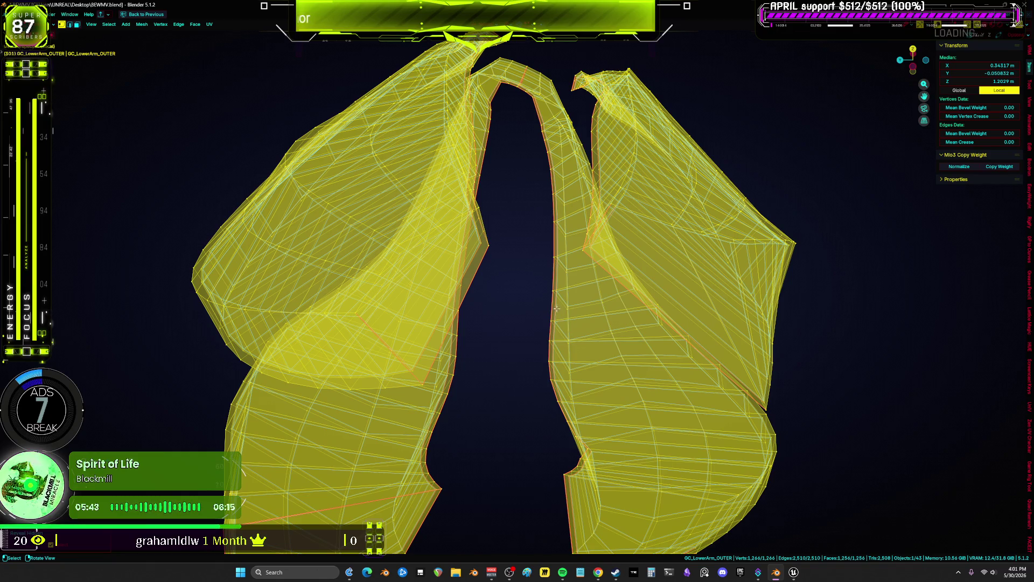
mouse_move(553, 317)
middle_mouse_down()
mouse_move(704, 277)
mouse_move(705, 311)
middle_mouse_up()
key("shift+z")
scroll(641, 399, "up", 4)
left_click(426, 489)
mouse_move(426, 489)
middle_mouse_down()
mouse_move(447, 355)
mouse_move(558, 221)
mouse_move(365, 300)
mouse_move(426, 303)
mouse_move(364, 305)
mouse_move(336, 271)
mouse_move(505, 374)
mouse_move(302, 318)
mouse_move(315, 283)
middle_mouse_up()
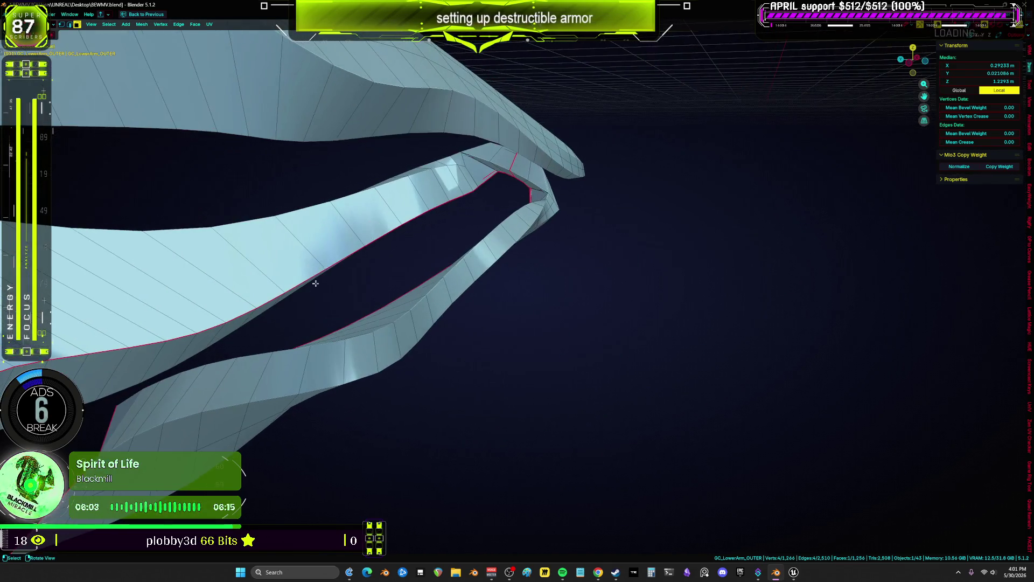
Select a face strip on the right piece and delete the 40 faces.
left_click(465, 174, "ctrl")
scroll(473, 169, "down", 10)
mouse_move(559, 291)
middle_mouse_down()
mouse_move(651, 312)
mouse_move(748, 356)
middle_mouse_up()
scroll(684, 325, "up", 10)
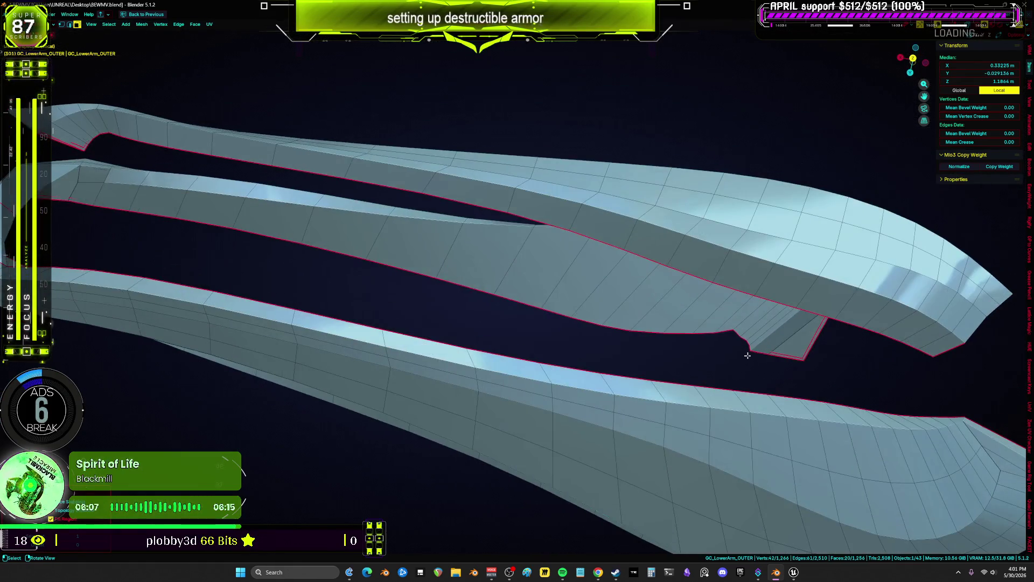
mouse_move(324, 242)
middle_mouse_down()
mouse_move(480, 209)
mouse_move(540, 267)
mouse_move(484, 238)
mouse_move(440, 234)
mouse_move(456, 210)
middle_mouse_up()
left_click(541, 267, "ctrl")
key("x")
left_click(484, 240)
Select the triangular bridging faces across the arch and delete those six faces.
left_click(317, 318)
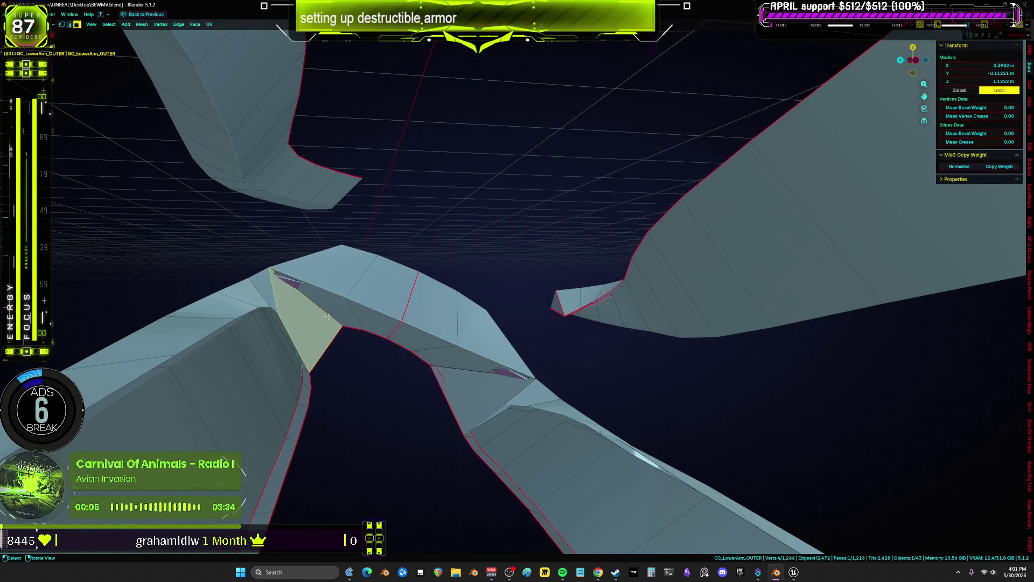
left_click(472, 368, "ctrl")
key("x")
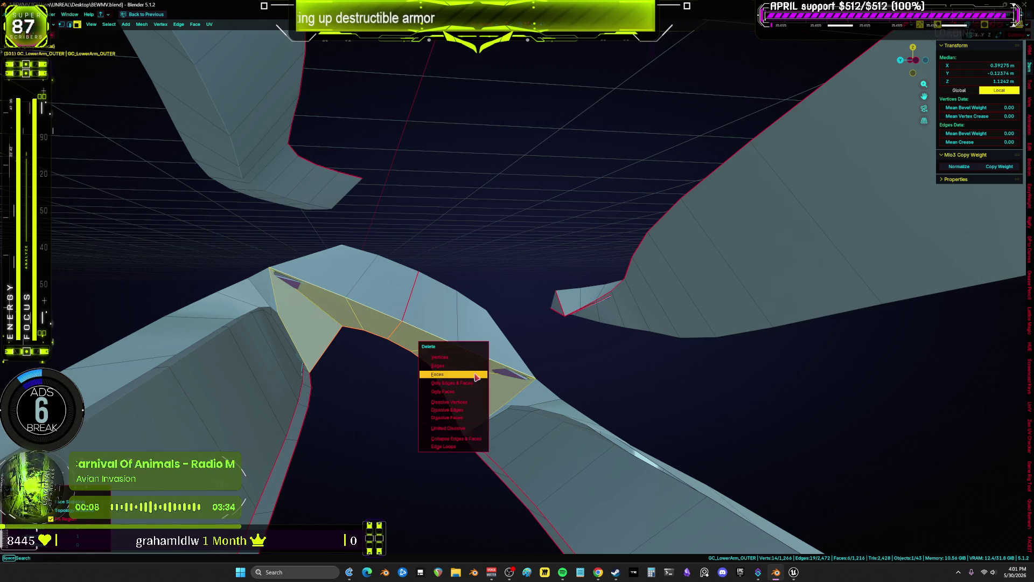
left_click(474, 369)
Path-select a 28-face strip plus one extra face and delete it.
key("1")
key("a")
scroll(362, 324, "down", 6)
middle_click_drag(361, 324, 382, 335)
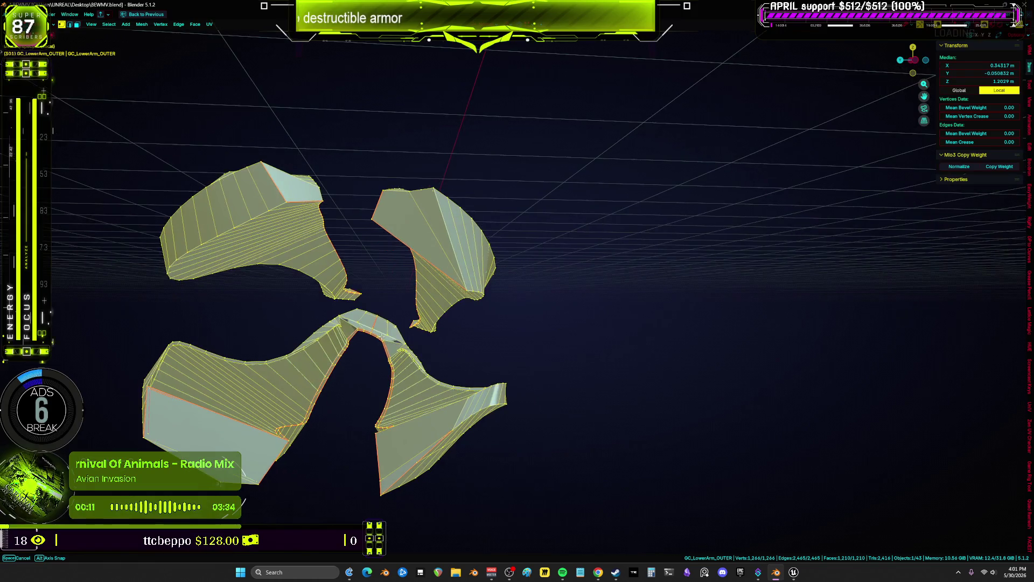
left_click(295, 203)
key("KP_Decimal")
left_click(368, 311, "ctrl")
scroll(368, 311, "down", 6)
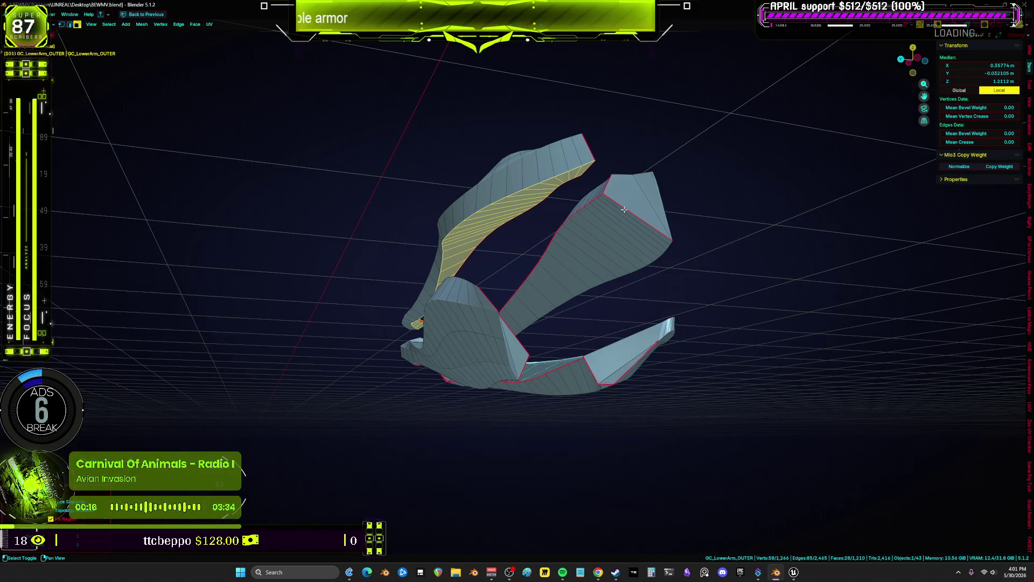
left_click(624, 209, "shift")
mouse_move(623, 209)
middle_mouse_down()
mouse_move(537, 347)
mouse_move(547, 299)
mouse_move(533, 261)
mouse_move(404, 296)
mouse_move(479, 293)
middle_mouse_up()
key("Delete")
scroll(416, 296, "down", 5)
Check the upper-right and upper-left armor fragments by linked-selecting them, then clear the selection.
key("a")
scroll(425, 288, "down", 5)
key("1")
key("alt+a")
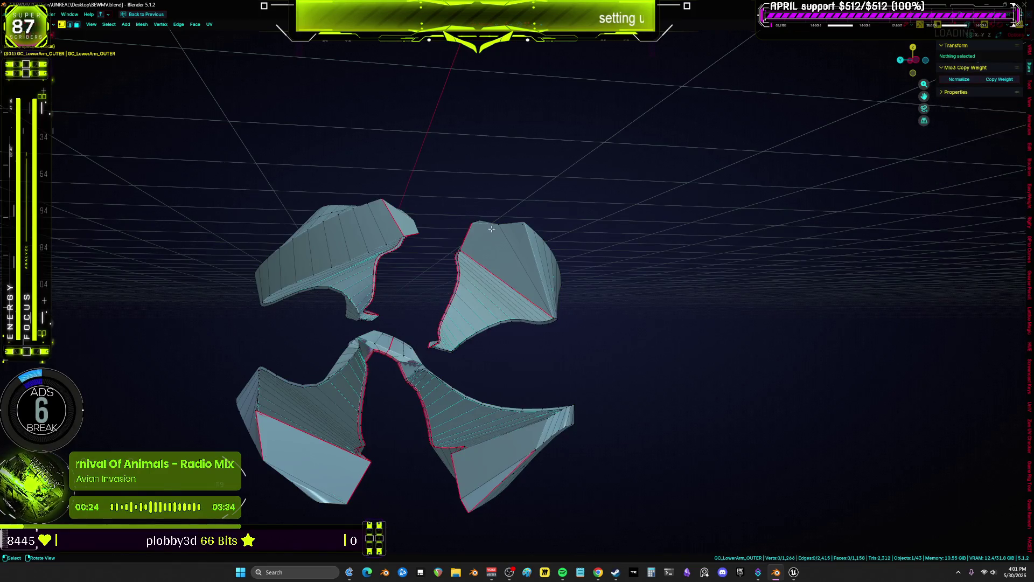
key("l")
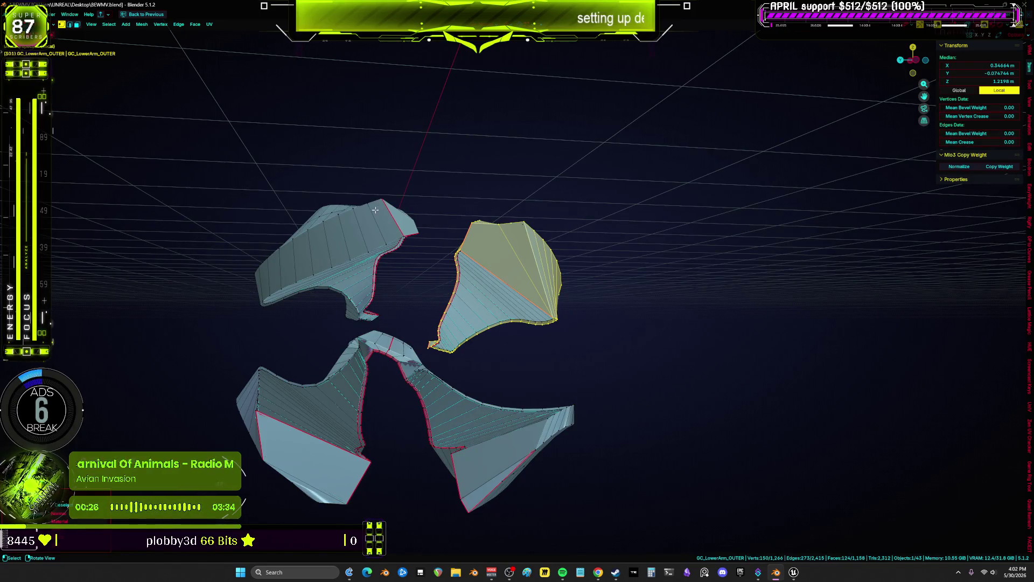
key("l")
key("l")
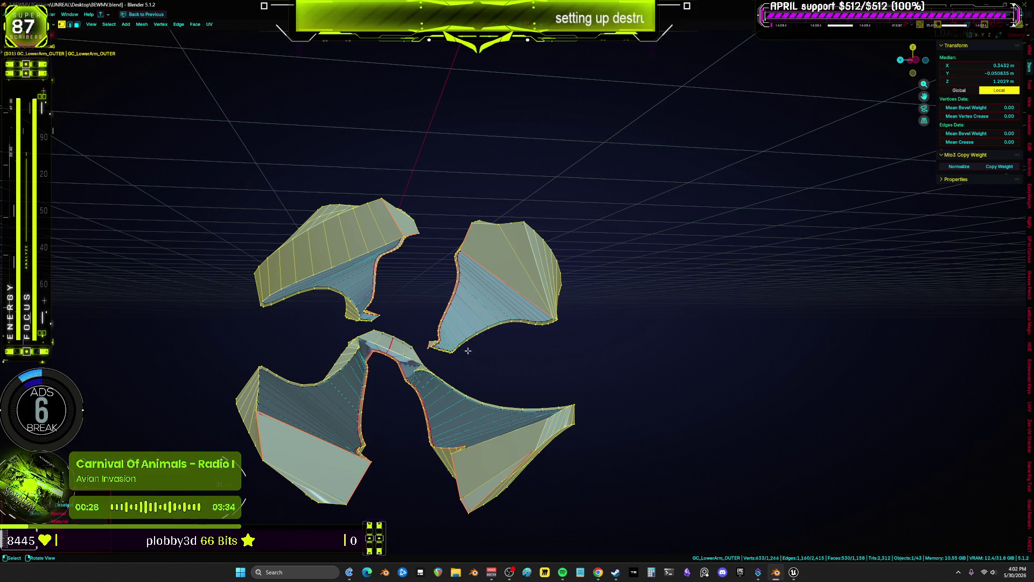
middle_click_drag(494, 321, 491, 302)
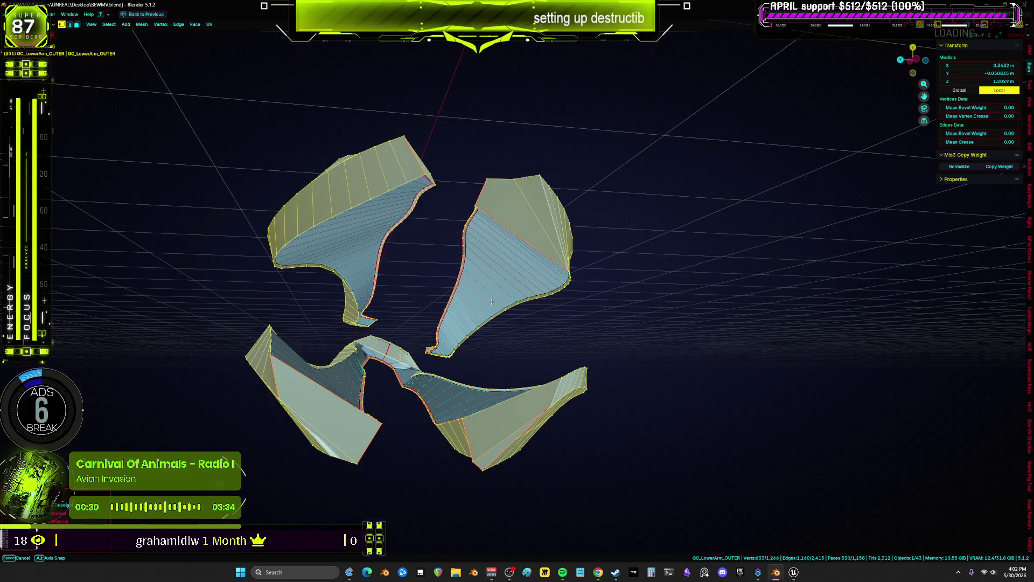
key("alt+a")
Select a strip of faces along the left piece, including a hidden face.
scroll(491, 294, "up", 6)
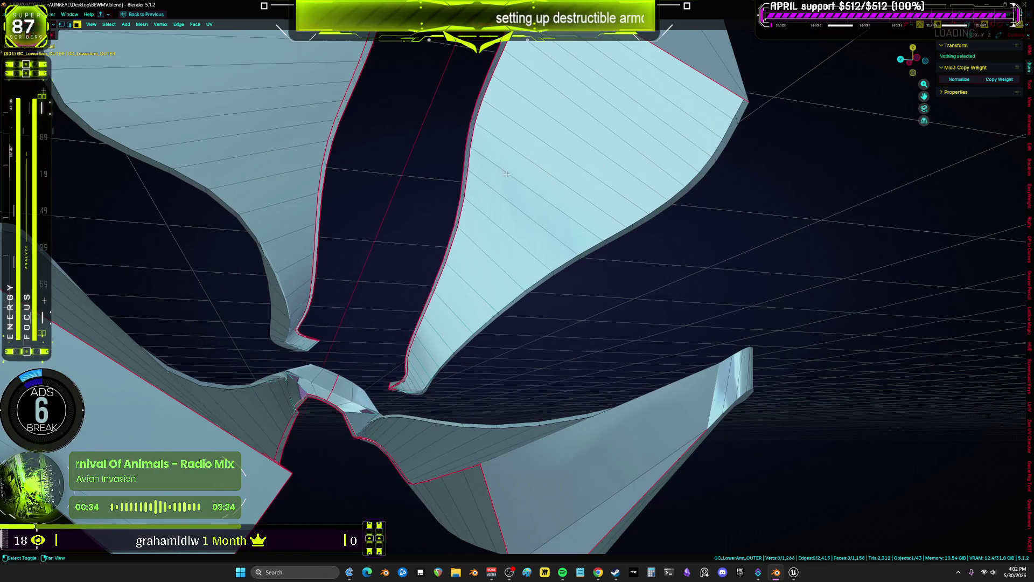
middle_click_drag(506, 174, 470, 238)
left_click(337, 114)
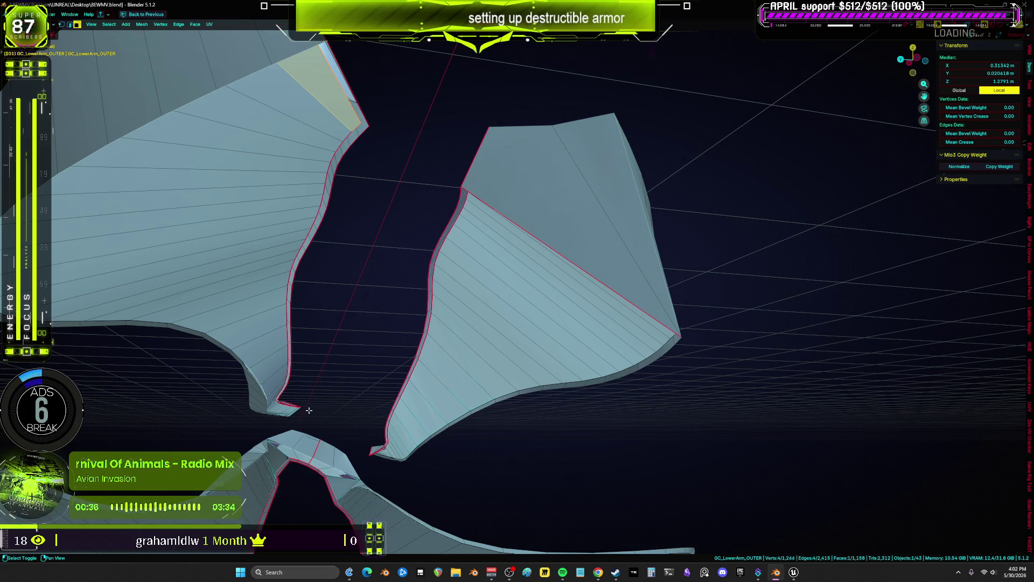
scroll(291, 377, "up", 5)
left_click(287, 372, "ctrl")
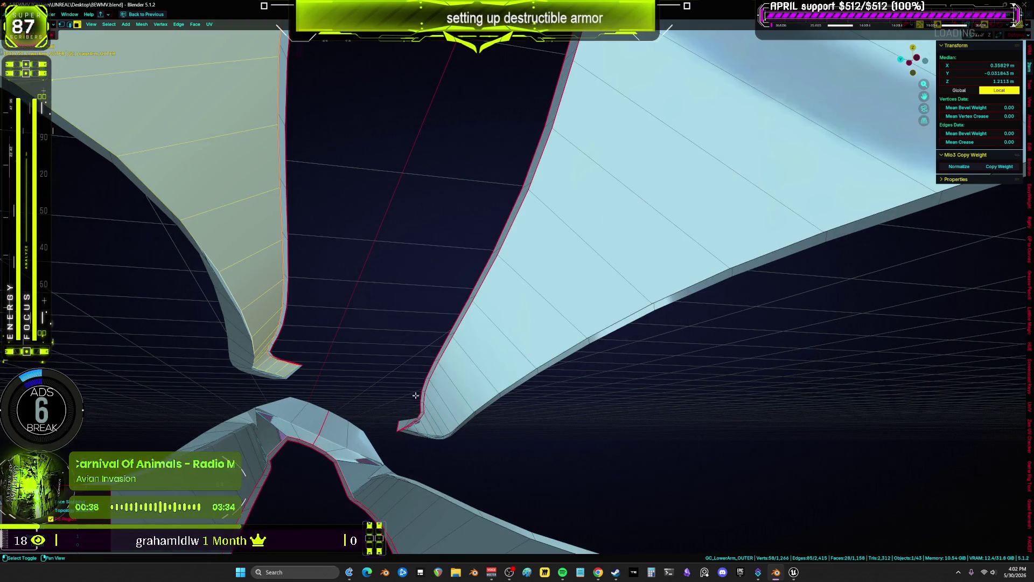
scroll(414, 400, "down", 3)
middle_click_drag(414, 401, 706, 136)
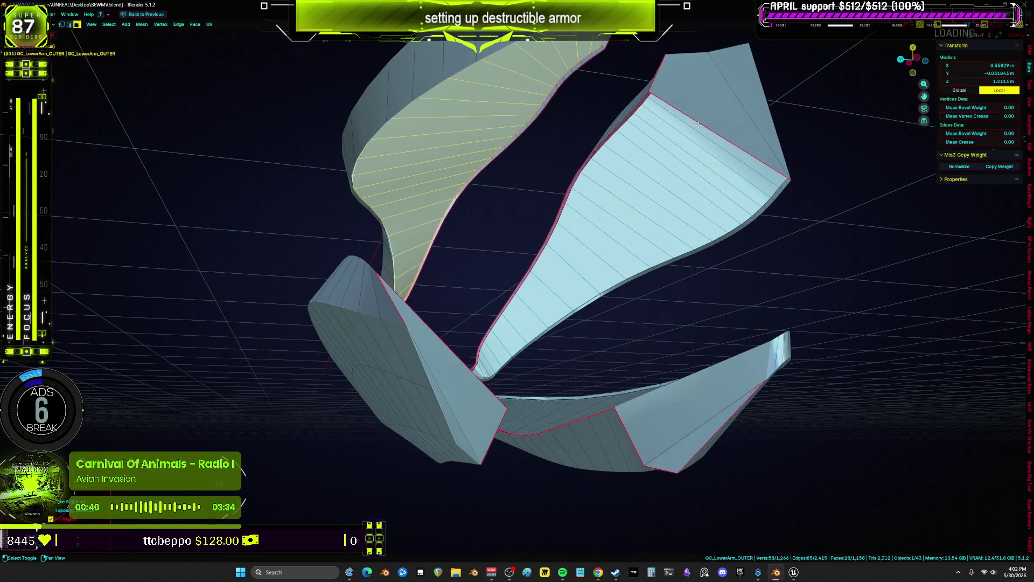
mouse_move(534, 259)
middle_mouse_down()
mouse_move(450, 335)
mouse_move(452, 286)
mouse_move(466, 314)
mouse_move(440, 349)
mouse_move(396, 367)
mouse_move(401, 381)
mouse_move(251, 516)
mouse_move(502, 401)
mouse_move(548, 339)
mouse_move(531, 337)
mouse_move(576, 360)
mouse_move(571, 474)
mouse_move(673, 349)
mouse_move(483, 329)
mouse_move(635, 279)
mouse_move(642, 286)
mouse_move(591, 290)
mouse_move(702, 289)
mouse_move(737, 310)
mouse_move(656, 300)
mouse_move(609, 342)
mouse_move(636, 334)
mouse_move(591, 355)
mouse_move(661, 329)
mouse_move(605, 349)
mouse_move(633, 325)
mouse_move(715, 330)
middle_mouse_up()
Extend the face selection and delete the selected faces.
left_click(420, 307, "ctrl")
key("x")
left_click(431, 307)
key("a")
Select a 42-face path, one extra face and the inner curved faces, then delete them.
left_click(396, 367)
left_click(251, 516, "ctrl")
left_click(571, 474, "shift")
left_click(658, 366, "ctrl")
key("x")
left_click(672, 349)
key("a")
Switch to front view with X-ray off and select the short tip edge.
key("KP_1")
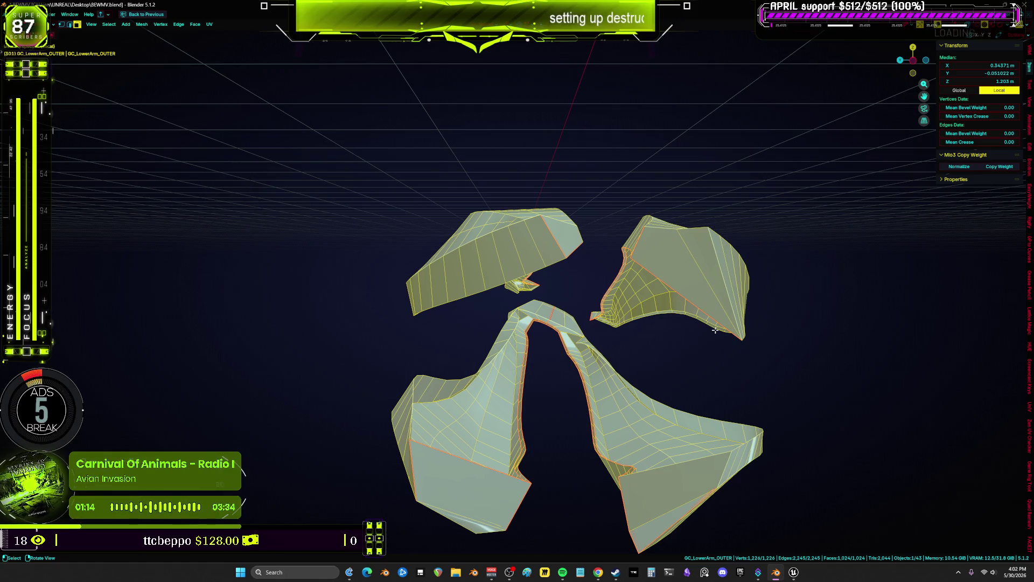
mouse_move(715, 331)
middle_mouse_down()
mouse_move(545, 353)
mouse_move(606, 325)
mouse_move(589, 312)
mouse_move(584, 345)
mouse_move(392, 302)
middle_mouse_up()
key("alt+z")
left_click(241, 240)
mouse_move(245, 247)
middle_mouse_down()
mouse_move(329, 276)
mouse_move(499, 226)
mouse_move(525, 160)
mouse_move(484, 183)
mouse_move(474, 216)
mouse_move(493, 222)
mouse_move(362, 205)
mouse_move(301, 248)
middle_mouse_up()
key("a")
key("alt+z")
left_click(297, 252)
scroll(297, 252, "up", 3)
key("2")
left_click(302, 258)
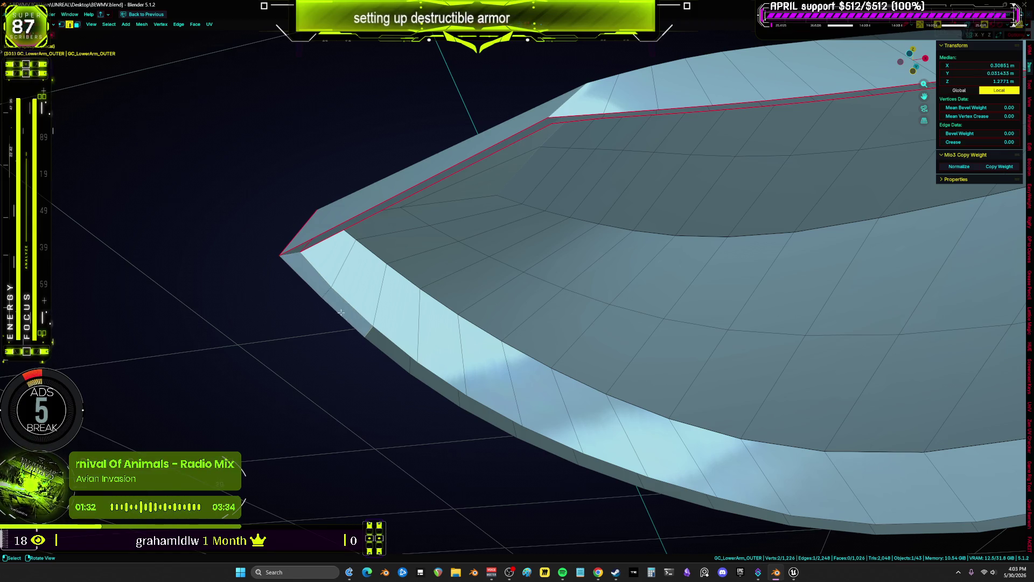
Fill quads from the open edge of the red-edged band at the pointed end.
scroll(615, 452, "up", 10)
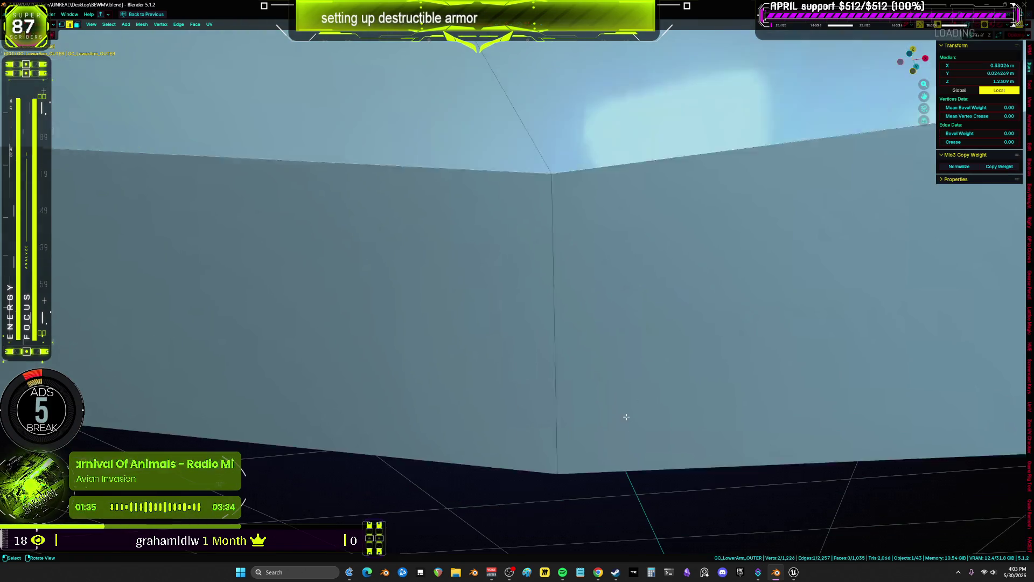
middle_click_drag(627, 416, 552, 383)
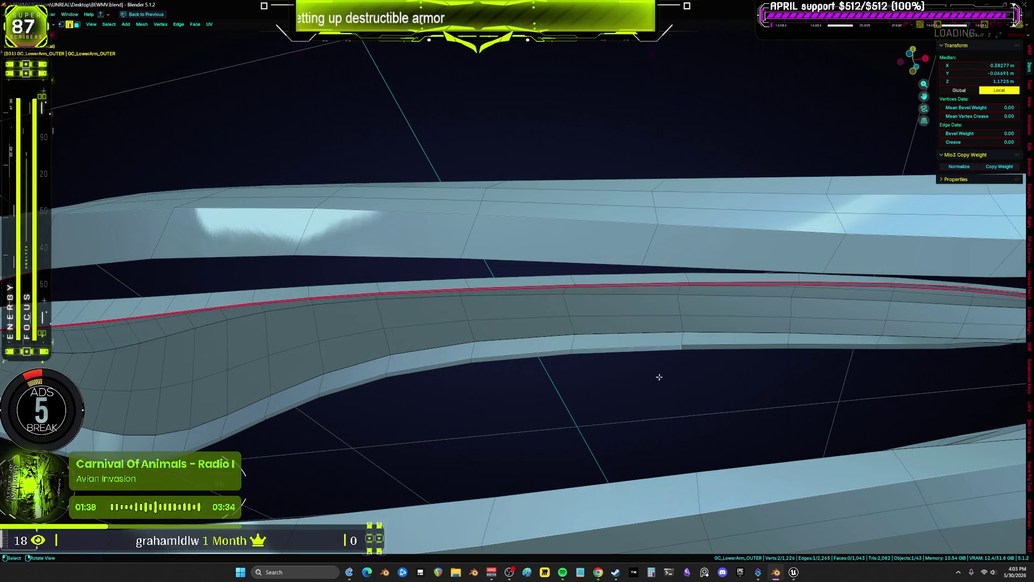
middle_click_drag(657, 377, 445, 362)
middle_click_drag(535, 359, 610, 347)
mouse_move(838, 313)
middle_mouse_down()
mouse_move(713, 326)
mouse_move(739, 353)
middle_mouse_up()
key("f")
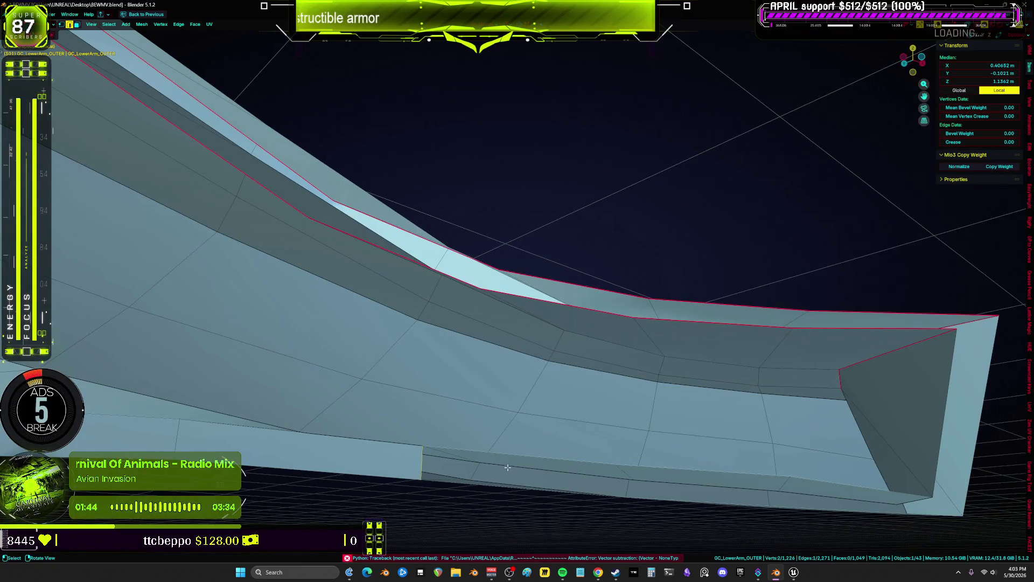
mouse_move(452, 466)
middle_mouse_down()
mouse_move(510, 499)
mouse_move(626, 322)
middle_mouse_up()
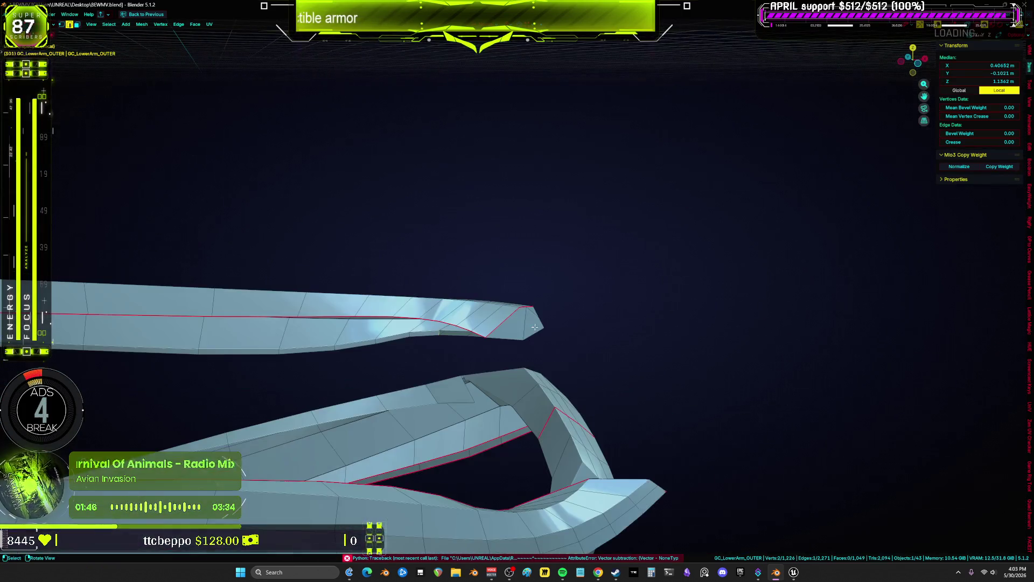
key("f")
Narrow the selection to two edge vertices on the next open gap.
mouse_move(379, 253)
middle_mouse_down()
mouse_move(527, 265)
mouse_move(547, 307)
mouse_move(372, 291)
mouse_move(435, 293)
mouse_move(386, 302)
mouse_move(431, 307)
mouse_move(419, 325)
mouse_move(443, 300)
mouse_move(384, 291)
mouse_move(446, 290)
mouse_move(390, 291)
mouse_move(425, 286)
mouse_move(414, 307)
mouse_move(396, 304)
middle_mouse_up()
scroll(537, 280, "up", 5)
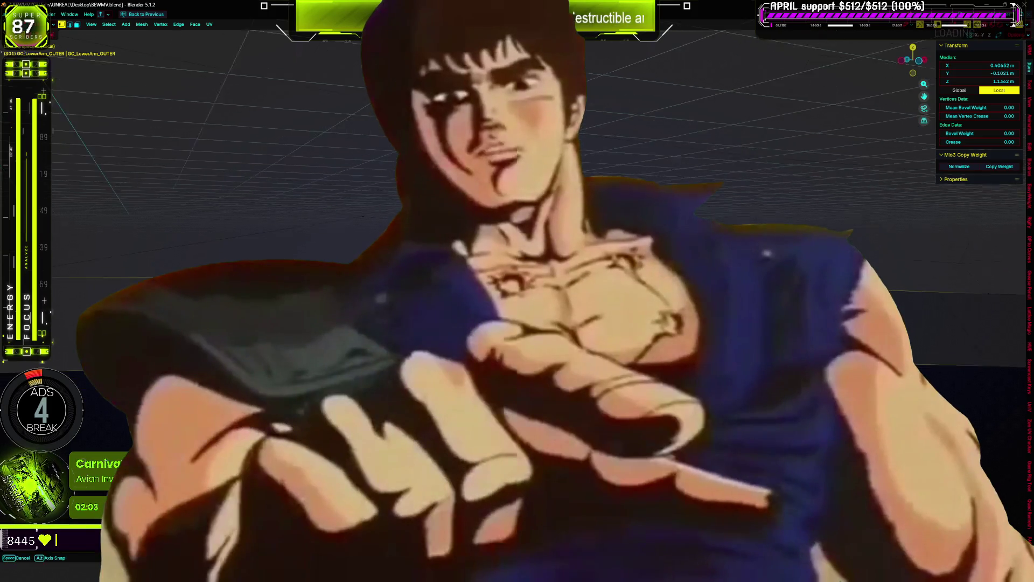
mouse_move(395, 303)
middle_mouse_down()
mouse_move(377, 299)
mouse_move(599, 297)
mouse_move(648, 328)
mouse_move(614, 302)
mouse_move(671, 313)
mouse_move(611, 331)
mouse_move(571, 296)
middle_mouse_up()
left_click(725, 298, "shift")
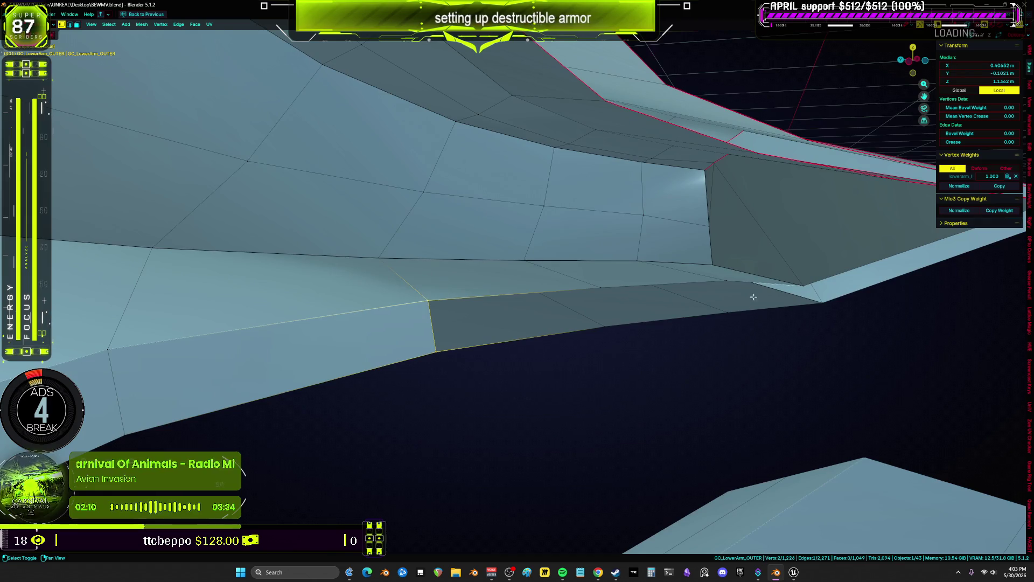
Fill faces between the selected vertices along the bottom seam edge.
key("f")
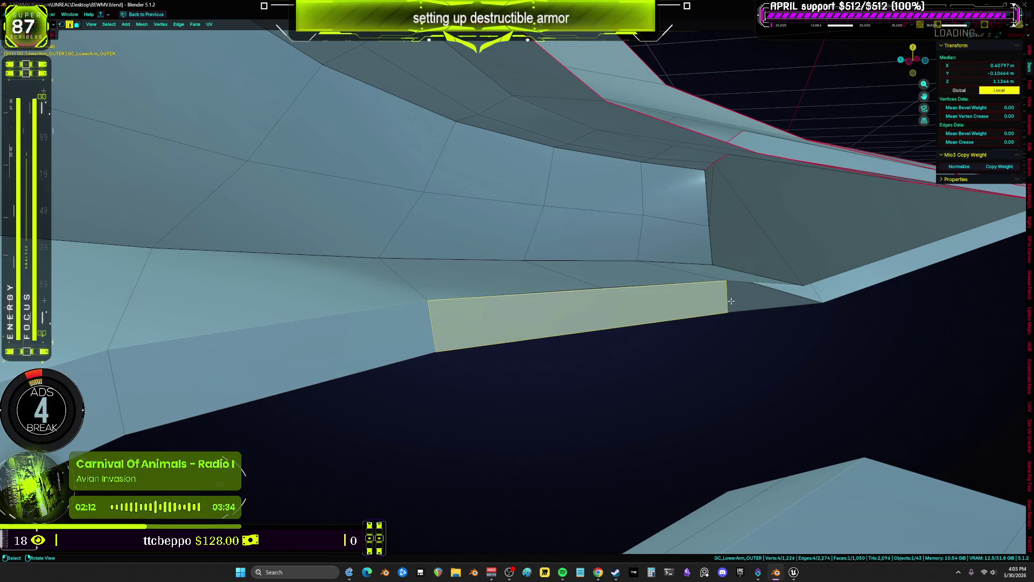
left_click(732, 301)
mouse_move(731, 301)
middle_mouse_down("shift")
mouse_move(646, 332)
mouse_move(711, 372)
mouse_move(703, 294)
middle_mouse_up("shift")
key("f")
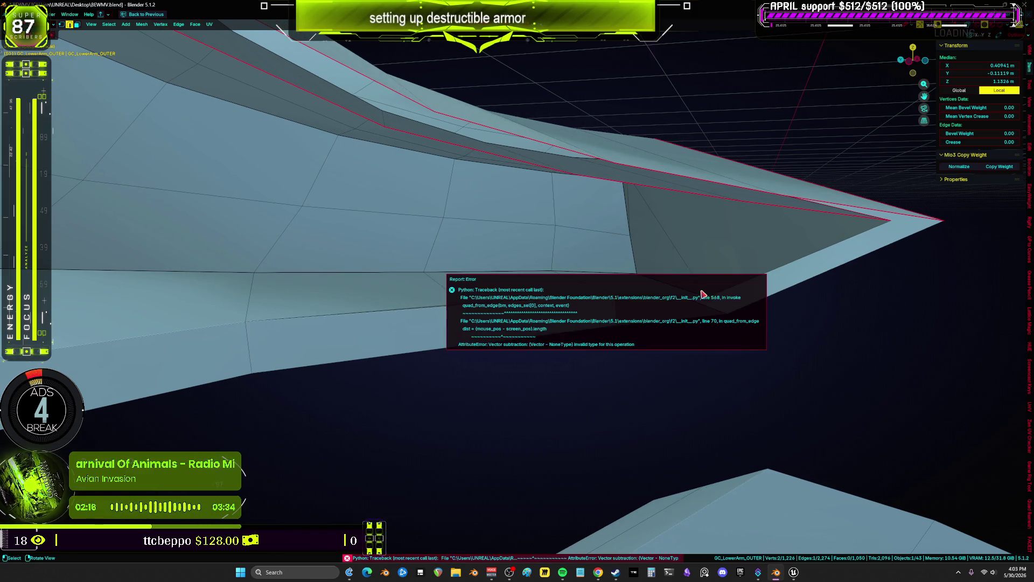
left_click(707, 297, "shift")
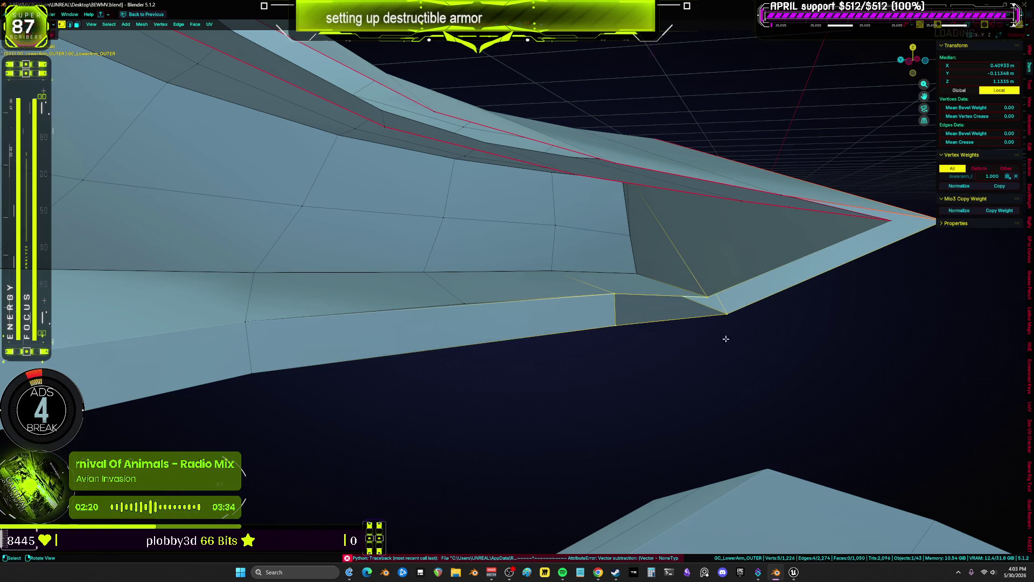
left_click(726, 312)
key("f")
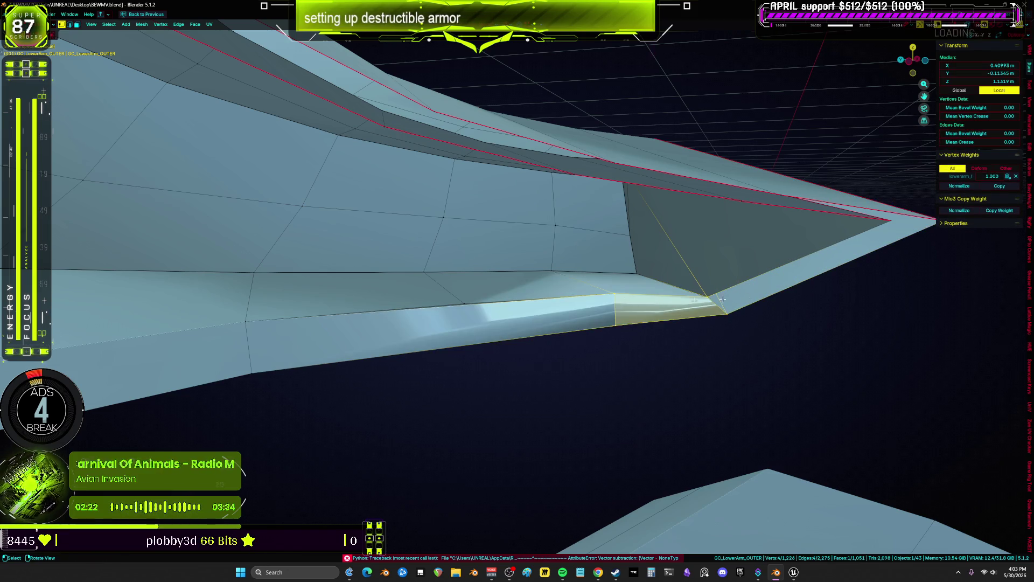
Connect vertex pairs with J to add small faces in the seam area.
middle_click(633, 331, "alt")
key("alt+z")
mouse_move(643, 340)
middle_mouse_down()
mouse_move(519, 362)
mouse_move(286, 361)
mouse_move(454, 337)
mouse_move(401, 330)
mouse_move(678, 293)
mouse_move(568, 358)
mouse_move(465, 353)
mouse_move(516, 251)
middle_mouse_up()
key("alt+z")
key("j")
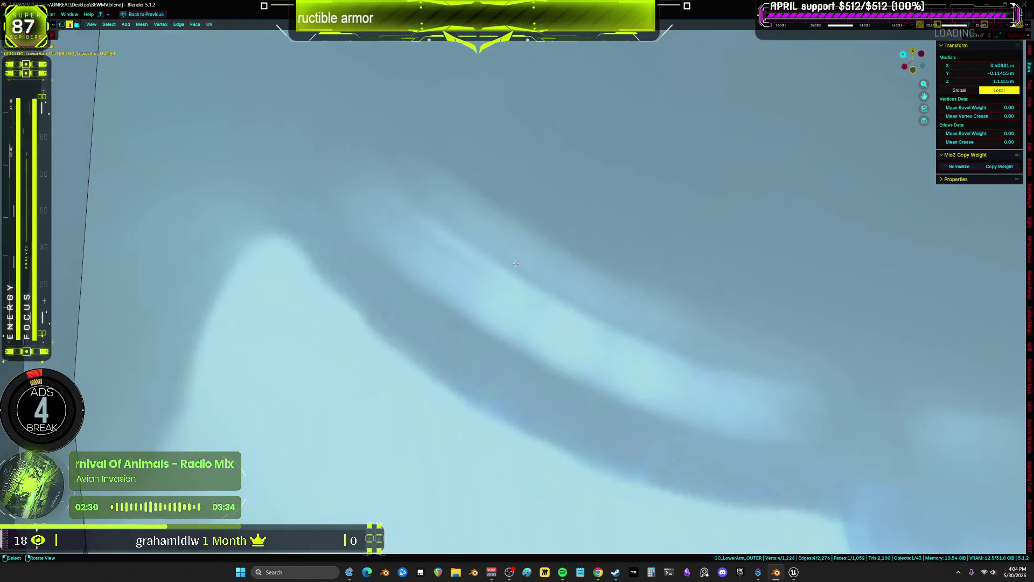
key("j")
mouse_move(496, 180)
middle_mouse_down()
mouse_move(404, 239)
mouse_move(501, 219)
middle_mouse_up()
key("j")
Quad-fill from a chosen seam edge, then inspect the arm's two cut ends.
left_click(423, 238)
mouse_move(423, 237)
middle_mouse_down()
mouse_move(501, 214)
mouse_move(474, 238)
mouse_move(441, 322)
middle_mouse_up()
key("f")
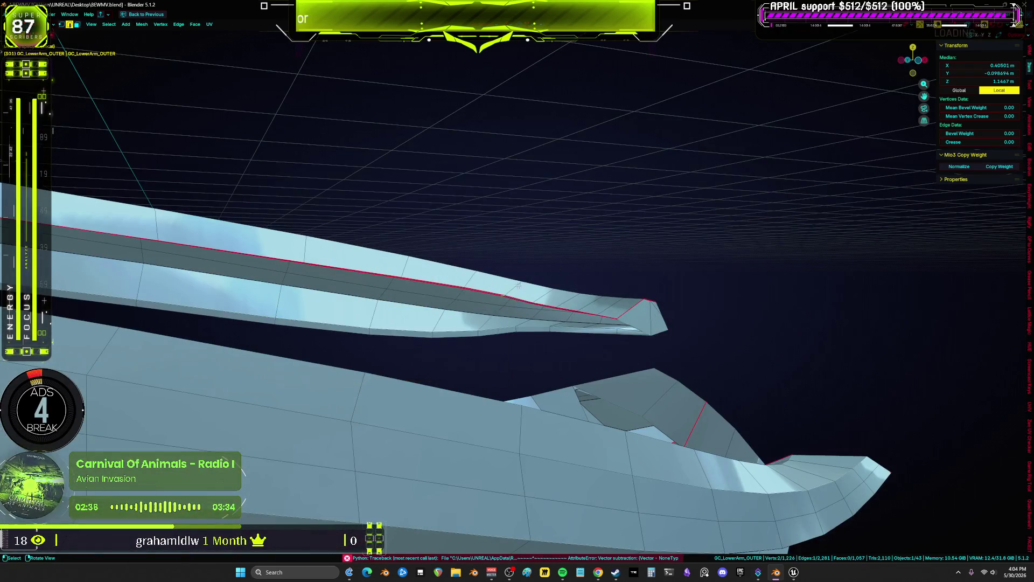
middle_click_drag(511, 280, 600, 209)
middle_click_drag(515, 104, 522, 396, "shift")
mouse_move(480, 164)
middle_mouse_down()
mouse_move(512, 348)
mouse_move(478, 286)
middle_mouse_up()
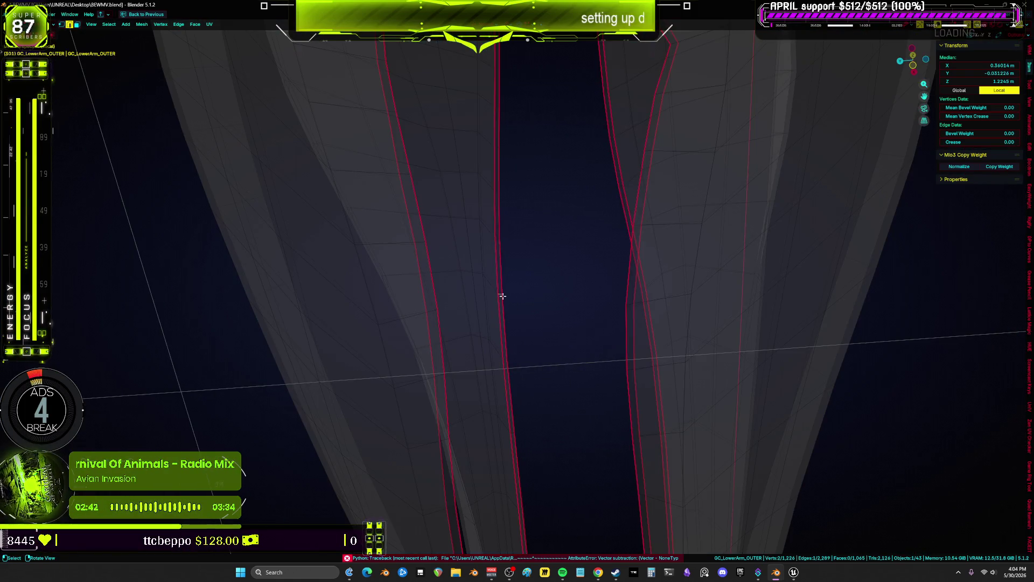
mouse_move(506, 95)
middle_mouse_down()
mouse_move(503, 353)
mouse_move(476, 504)
middle_mouse_up()
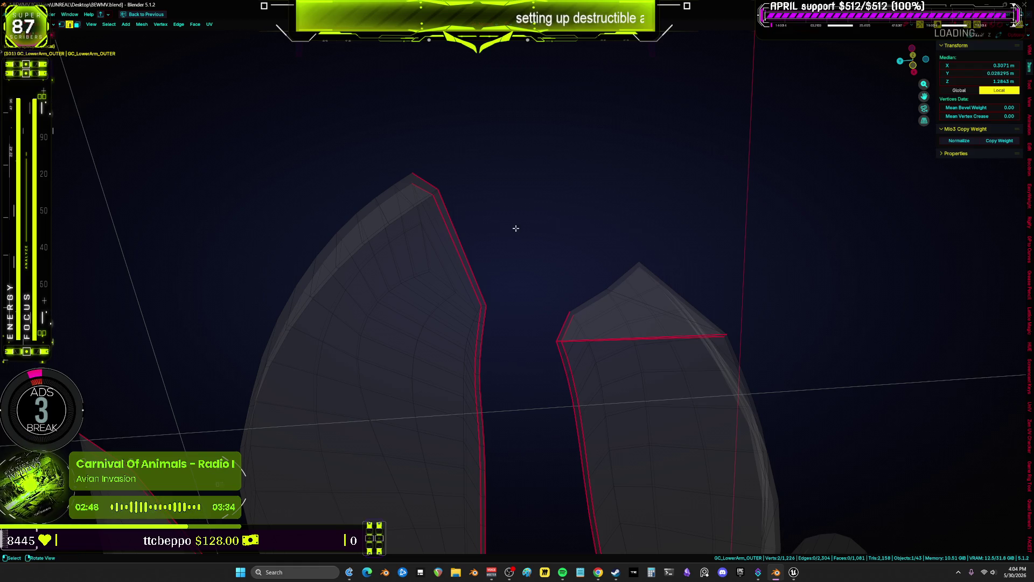
With X-ray off, select the edges at the cut end, then pick a single edge.
key("alt+z")
left_click(472, 240, "shift")
mouse_move(471, 241)
middle_mouse_down()
mouse_move(399, 138)
mouse_move(527, 251)
mouse_move(490, 303)
mouse_move(495, 290)
mouse_move(524, 288)
mouse_move(505, 288)
middle_mouse_up()
key("2")
left_click(399, 138)
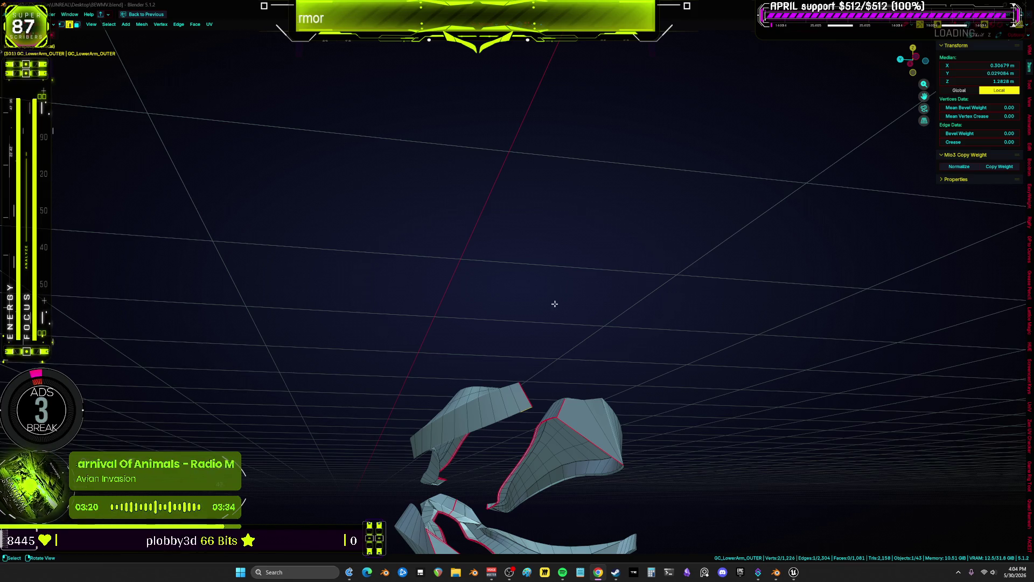
Join two seam vertices with an edge and fill the adjacent faces along the seam.
scroll(562, 307, "up", 6)
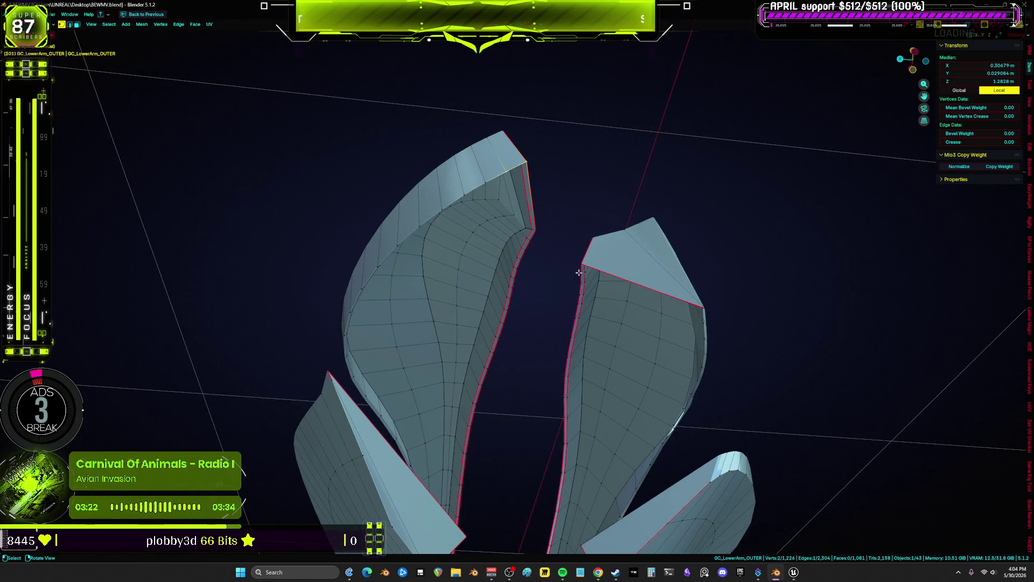
left_click(585, 272)
scroll(585, 276, "up", 5)
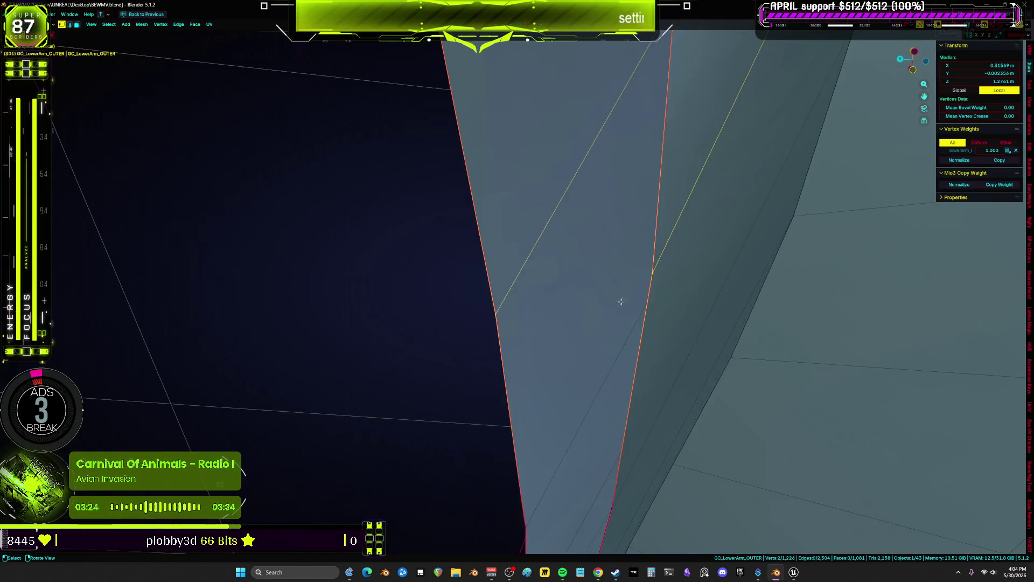
scroll(618, 302, "down", 2)
key("f")
key("f")
mouse_move(614, 315)
middle_mouse_down()
mouse_move(573, 420)
mouse_move(638, 227)
mouse_move(617, 295)
middle_mouse_up()
key("f")
middle_click_drag(580, 356, 599, 340)
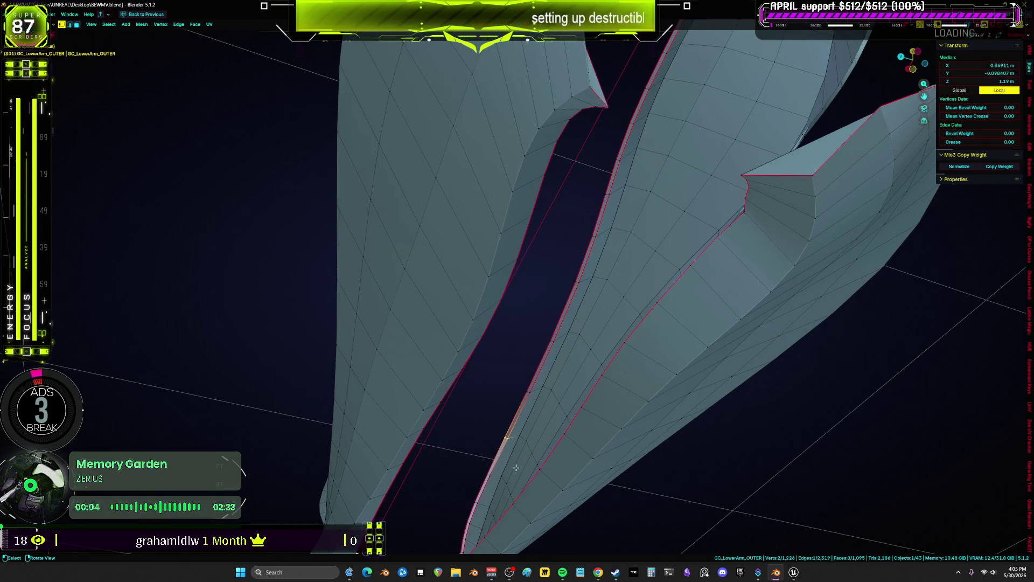
key("f")
middle_click_drag(530, 425, 530, 372)
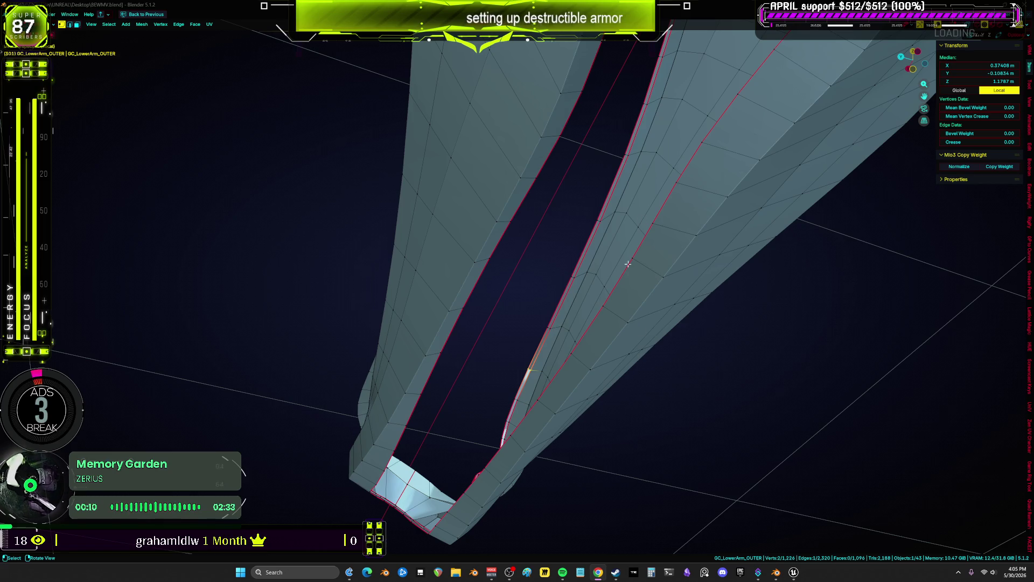
mouse_move(539, 418)
middle_mouse_down()
mouse_move(456, 377)
mouse_move(477, 354)
mouse_move(503, 351)
mouse_move(492, 370)
mouse_move(475, 305)
mouse_move(567, 286)
middle_mouse_up()
Back in solid shading, fill several more faces along the open seam.
key("shift+z")
key("z")
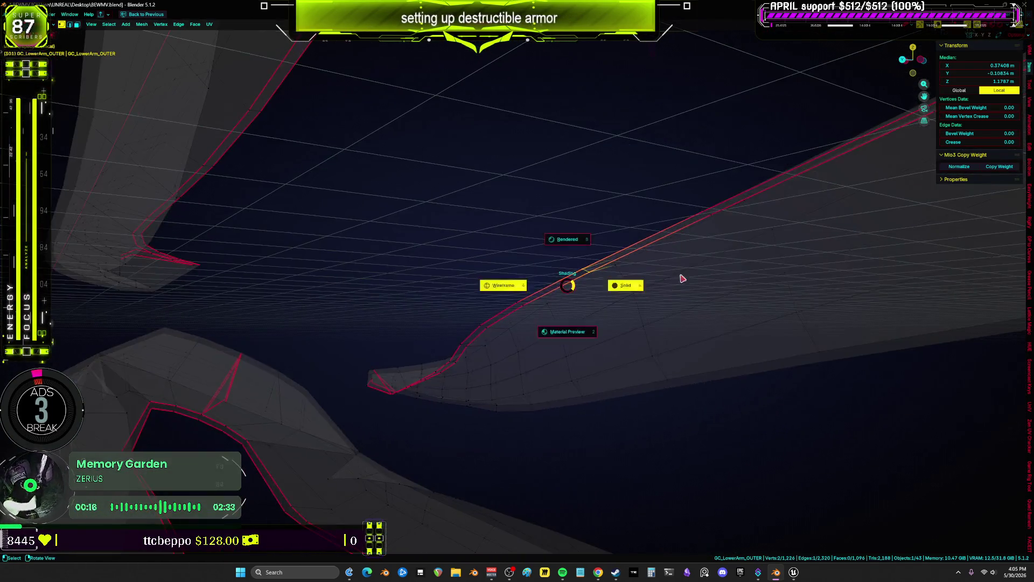
left_click(679, 279)
key("f")
key("f")
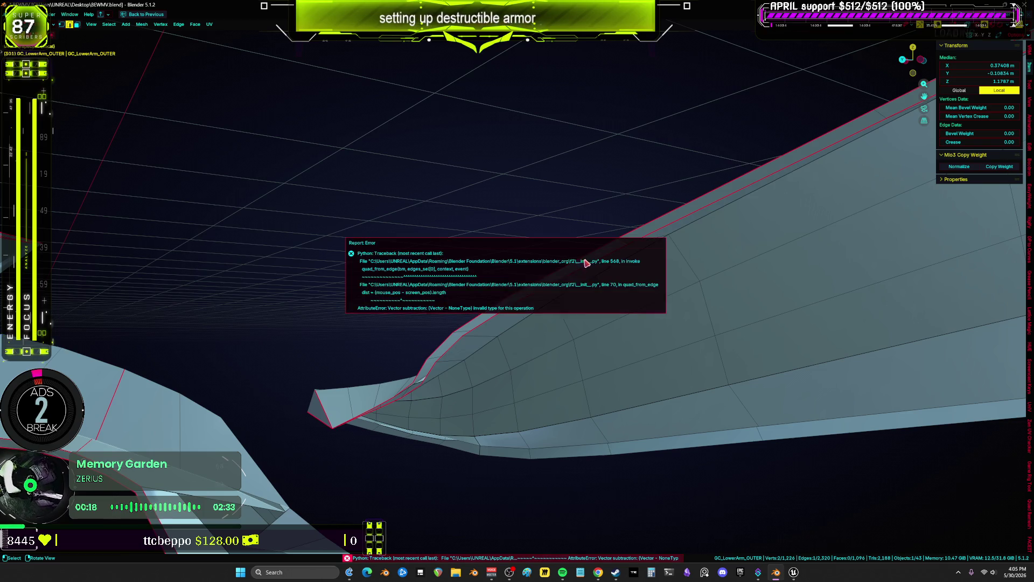
mouse_move(531, 358)
middle_mouse_down()
mouse_move(517, 337)
mouse_move(535, 318)
middle_mouse_up()
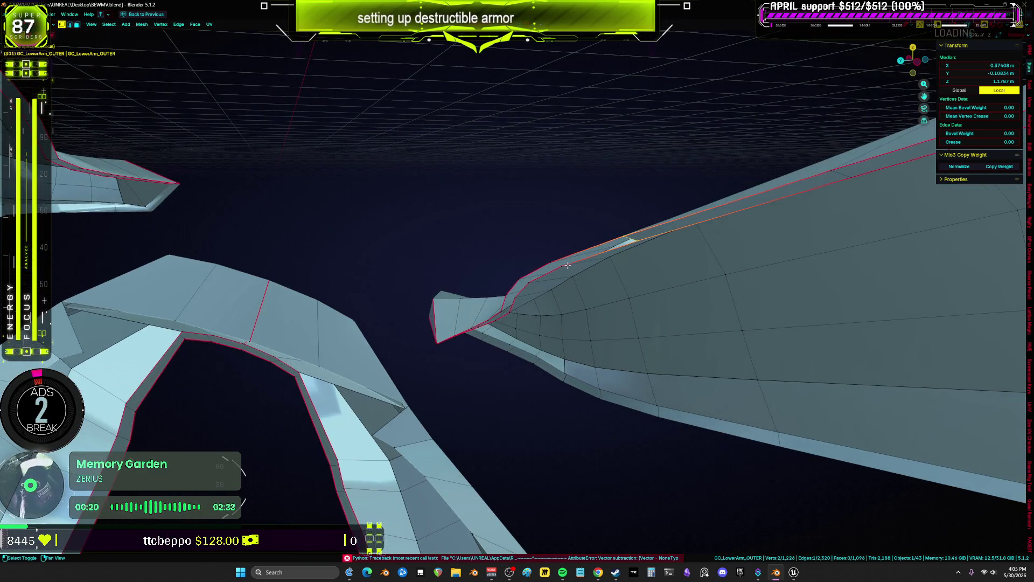
key("f")
key("f")
mouse_move(545, 411)
middle_mouse_down()
mouse_move(533, 321)
mouse_move(543, 301)
middle_mouse_up()
key("f")
key("f")
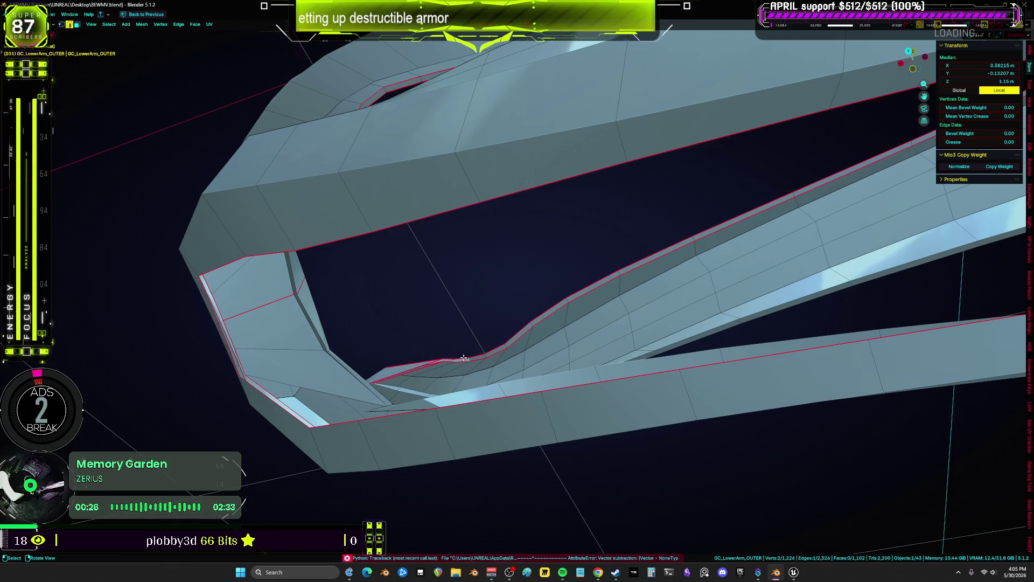
mouse_move(458, 358)
middle_mouse_down()
mouse_move(596, 277)
mouse_move(566, 289)
mouse_move(560, 268)
mouse_move(605, 270)
mouse_move(612, 286)
mouse_move(661, 264)
mouse_move(596, 289)
mouse_move(623, 284)
mouse_move(562, 271)
middle_mouse_up()
middle_click(662, 264)
Fill one more seam face from a selected edge and inspect the armor pieces.
left_click(562, 271, "shift")
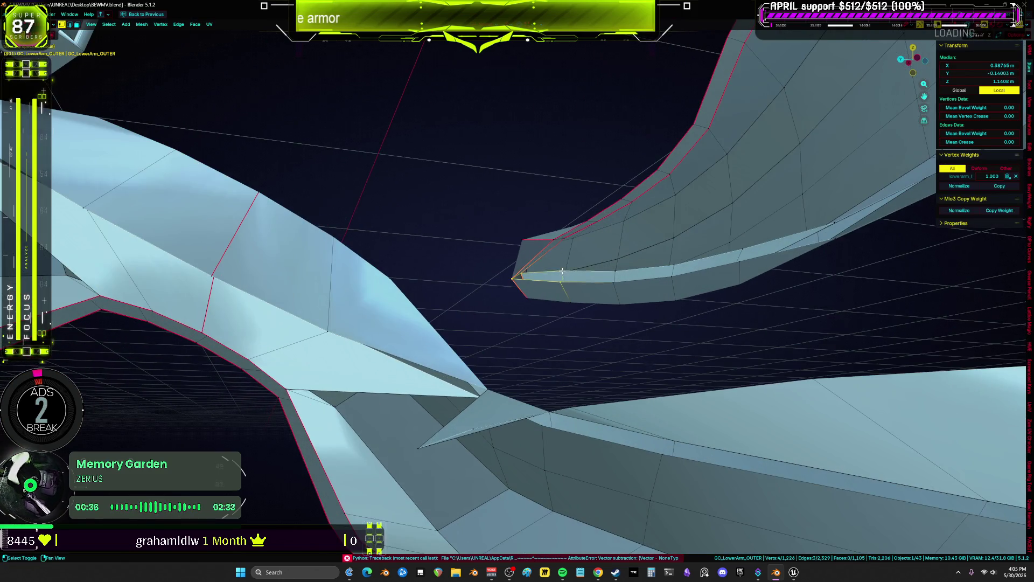
left_click(562, 277)
mouse_move(742, 316)
middle_mouse_down()
mouse_move(686, 269)
mouse_move(644, 269)
mouse_move(672, 307)
mouse_move(536, 390)
middle_mouse_up()
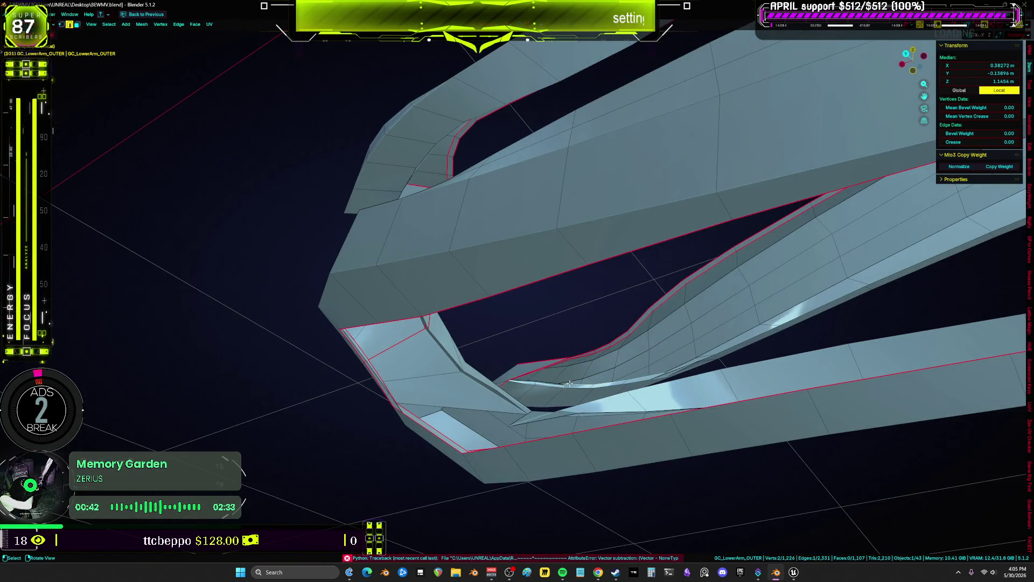
mouse_move(638, 376)
middle_mouse_down("shift")
mouse_move(573, 380)
mouse_move(616, 374)
mouse_move(669, 337)
middle_mouse_up("shift")
key("f")
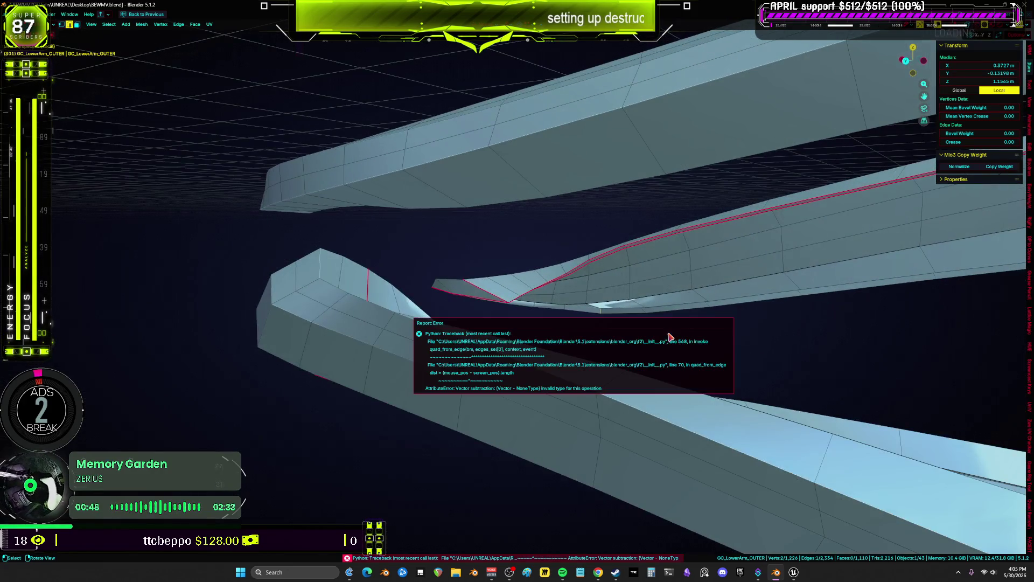
scroll(634, 356, "down", 3)
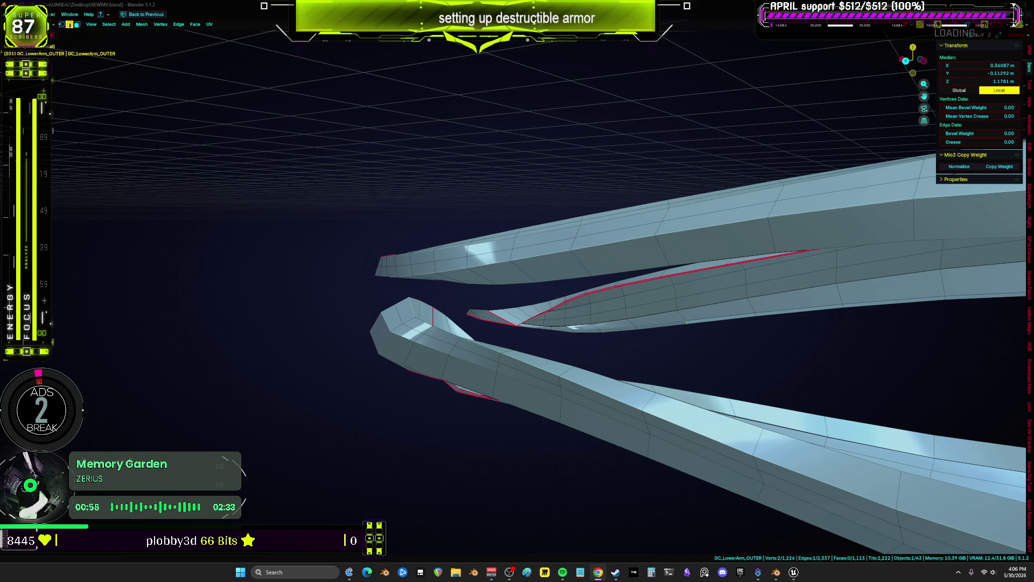
middle_click_drag(747, 286, 644, 298)
scroll(715, 288, "up", 5)
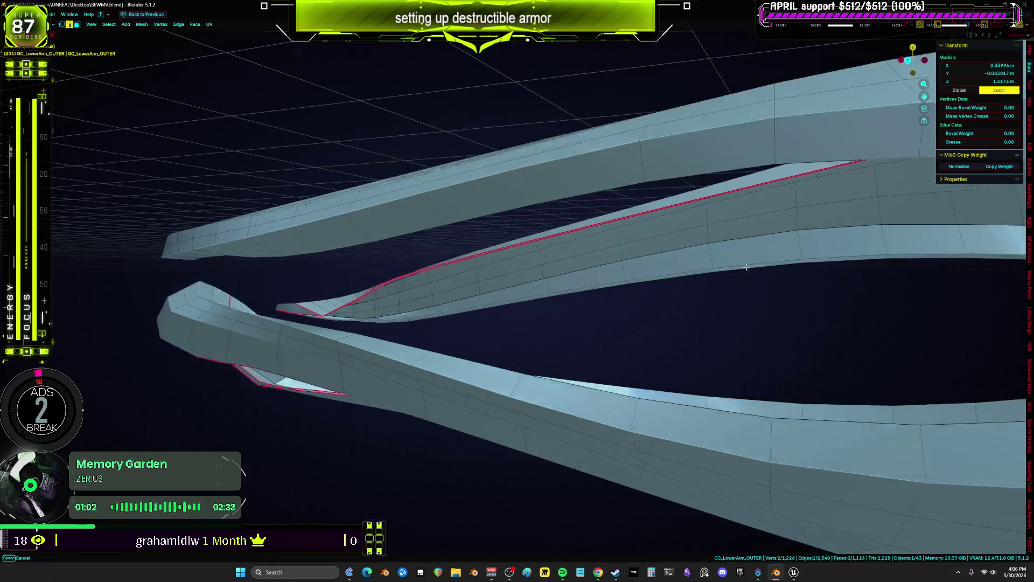
middle_click_drag(693, 247, 534, 255)
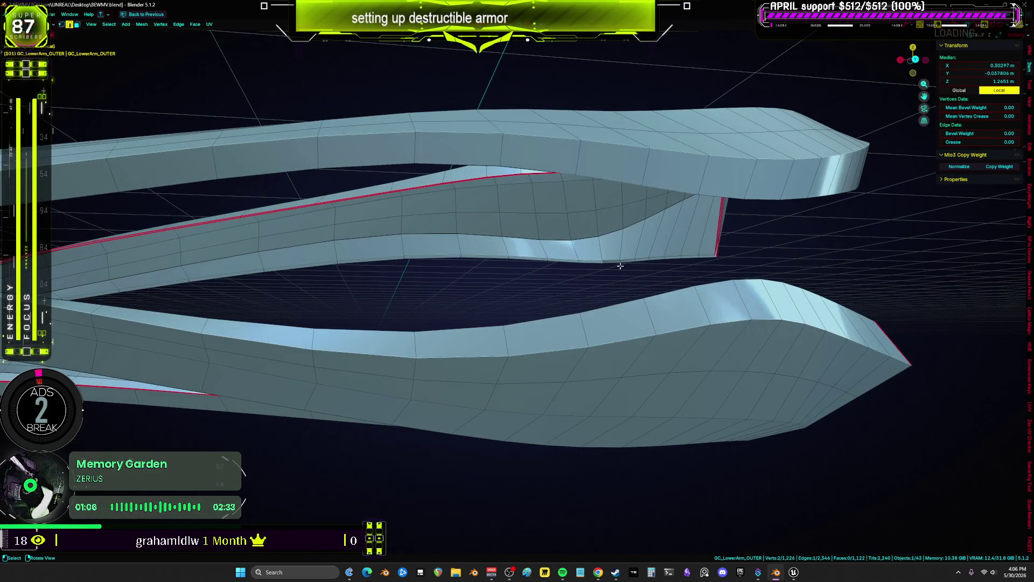
mouse_move(670, 273)
middle_mouse_down()
mouse_move(641, 217)
mouse_move(688, 284)
mouse_move(431, 215)
middle_mouse_up()
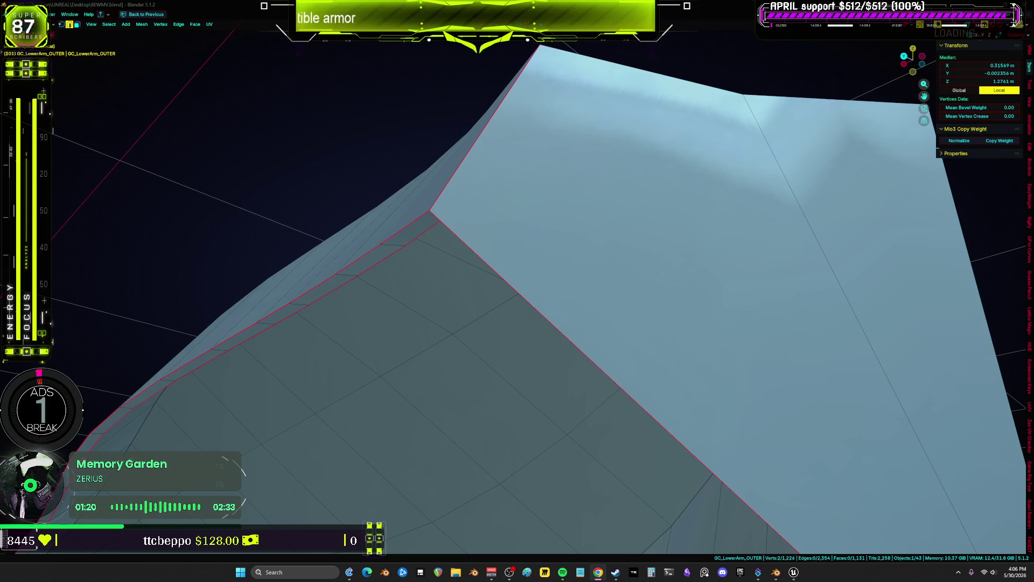
mouse_move(727, 268)
middle_mouse_down()
mouse_move(598, 258)
mouse_move(612, 228)
mouse_move(583, 248)
mouse_move(510, 219)
mouse_move(486, 164)
middle_mouse_up()
mouse_move(687, 248)
middle_mouse_down()
mouse_move(588, 185)
mouse_move(557, 199)
mouse_move(601, 283)
mouse_move(553, 250)
mouse_move(517, 273)
mouse_move(424, 270)
mouse_move(450, 289)
mouse_move(543, 266)
mouse_move(507, 302)
mouse_move(541, 376)
mouse_move(528, 366)
mouse_move(548, 362)
middle_mouse_up()
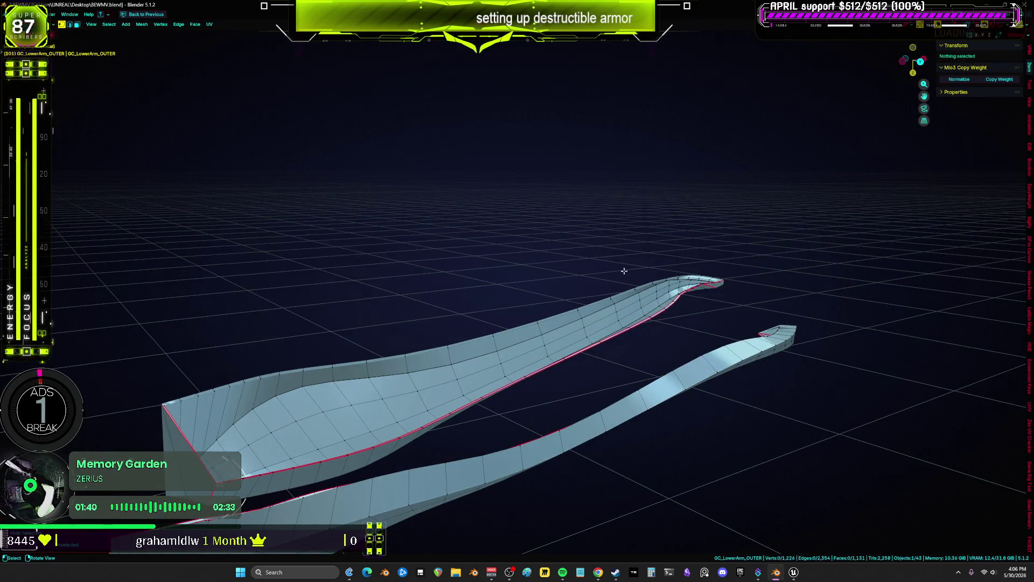
Select the strand tip vertices and move one tip vertex, checking it in wireframe and solid shading.
left_click_drag(1017, 243, 618, 355)
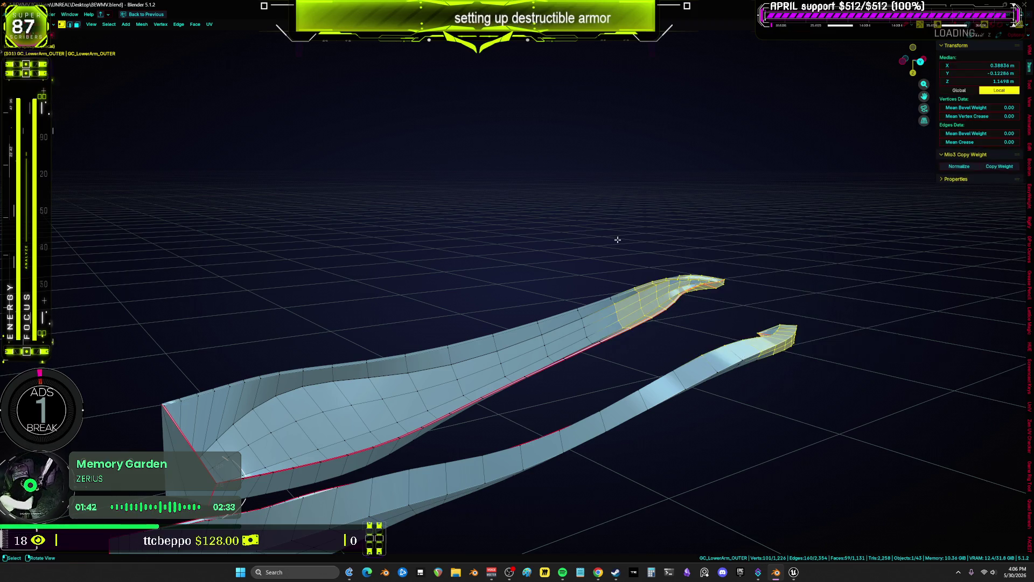
mouse_move(617, 238)
middle_mouse_down()
mouse_move(492, 233)
mouse_move(614, 328)
mouse_move(494, 226)
middle_mouse_up()
key("3")
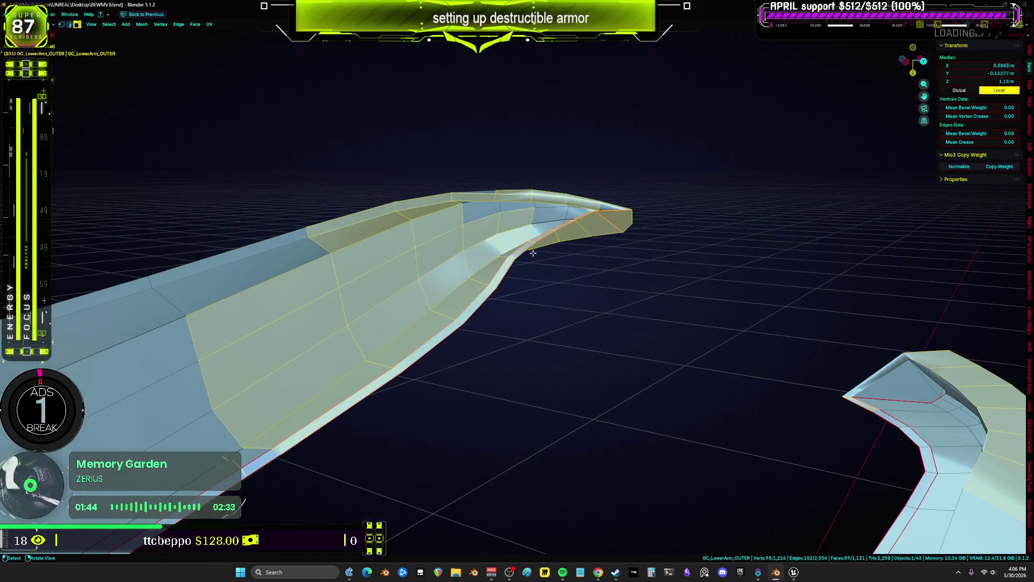
key("alt+a")
scroll(604, 207, "up", 5)
mouse_move(604, 207)
middle_mouse_down()
mouse_move(598, 250)
mouse_move(424, 261)
mouse_move(318, 286)
mouse_move(295, 250)
middle_mouse_up()
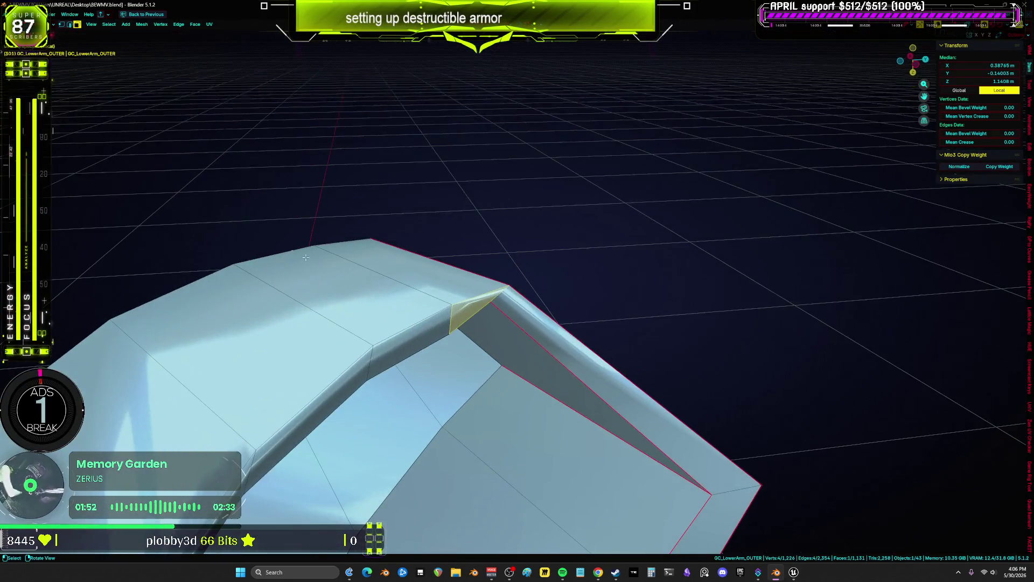
left_click(417, 350)
mouse_move(417, 350)
middle_mouse_down()
mouse_move(480, 357)
mouse_move(445, 351)
mouse_move(494, 330)
mouse_move(616, 341)
mouse_move(642, 385)
mouse_move(692, 425)
mouse_move(529, 304)
mouse_move(504, 312)
mouse_move(538, 278)
mouse_move(526, 277)
mouse_move(597, 305)
middle_mouse_up()
key("alt+z")
key("alt+z")
key("g")
left_click(738, 285)
Hide the loop piece and inner piece so only the U-shaped fragment remains.
scroll(781, 301, "down", 5)
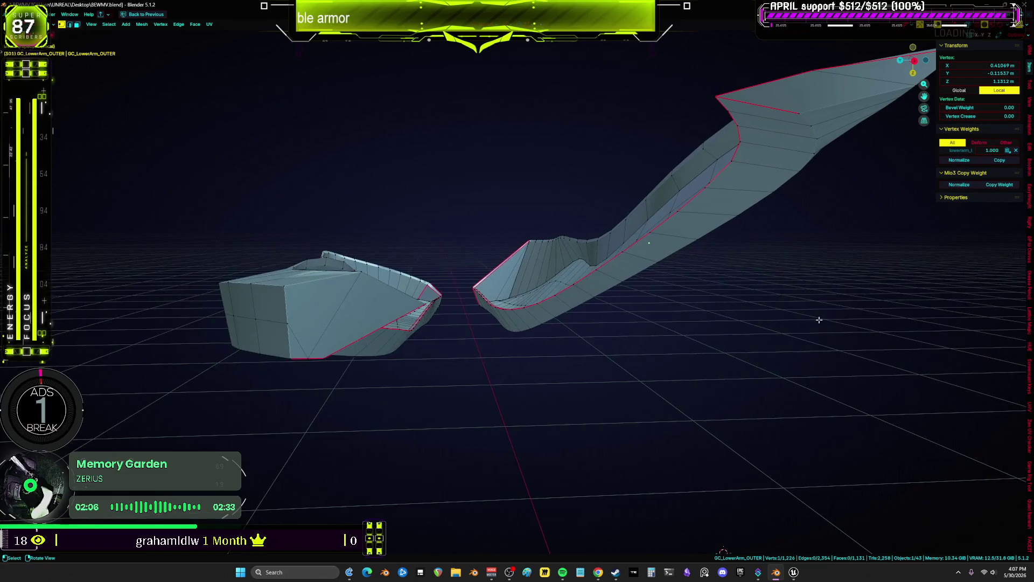
mouse_move(667, 295)
middle_mouse_down()
mouse_move(648, 302)
mouse_move(665, 324)
mouse_move(727, 298)
middle_mouse_up()
key("l")
key("h")
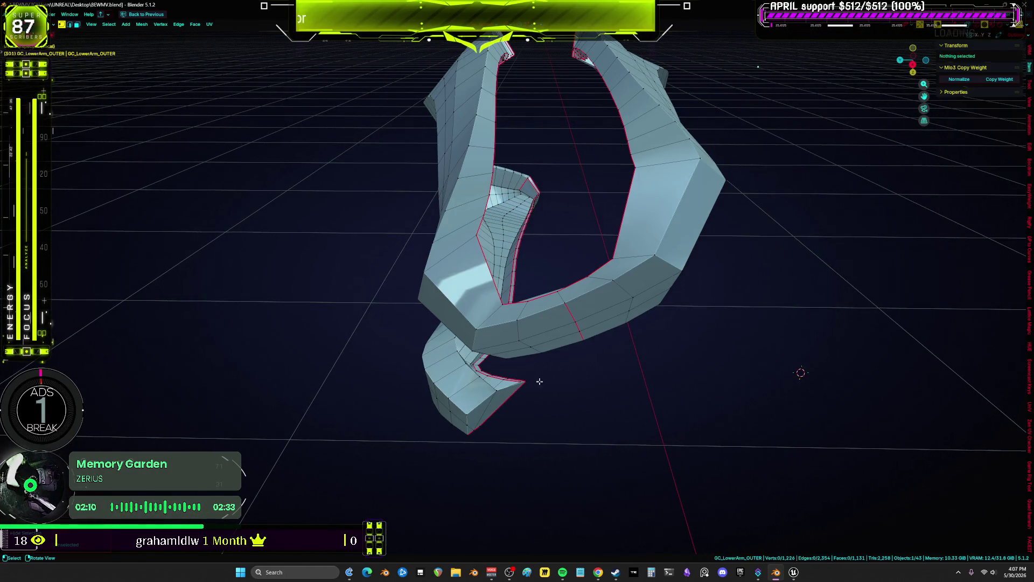
Frame the view on a face at the bottom of the U-shaped fragment.
mouse_move(546, 324)
middle_mouse_down()
mouse_move(442, 365)
mouse_move(458, 378)
mouse_move(486, 311)
mouse_move(339, 395)
middle_mouse_up()
left_click(572, 310)
key("KP_Decimal")
left_click(496, 370)
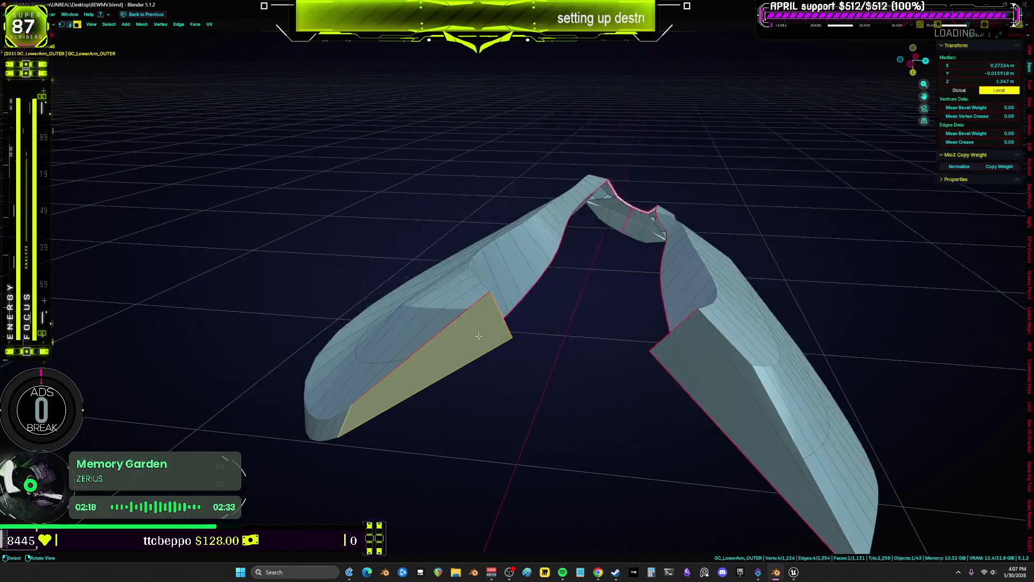
key("KP_Decimal")
mouse_move(377, 351)
middle_mouse_down()
mouse_move(554, 257)
mouse_move(531, 358)
mouse_move(551, 305)
mouse_move(540, 247)
mouse_move(621, 265)
middle_mouse_up()
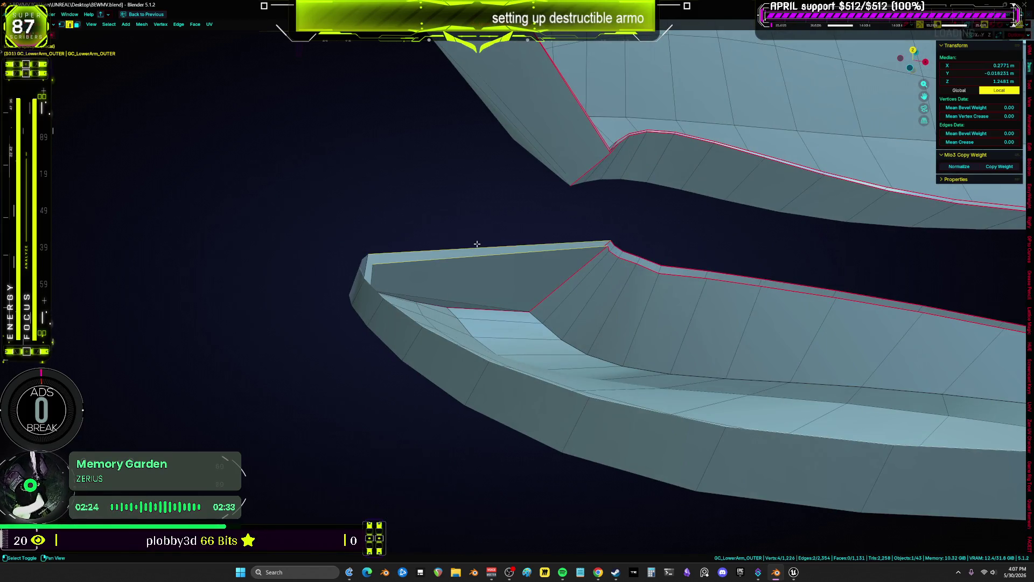
middle_click_drag(435, 260, 538, 226)
mouse_move(360, 244)
middle_mouse_down()
mouse_move(334, 199)
mouse_move(388, 226)
mouse_move(376, 268)
mouse_move(325, 245)
mouse_move(352, 258)
middle_mouse_up()
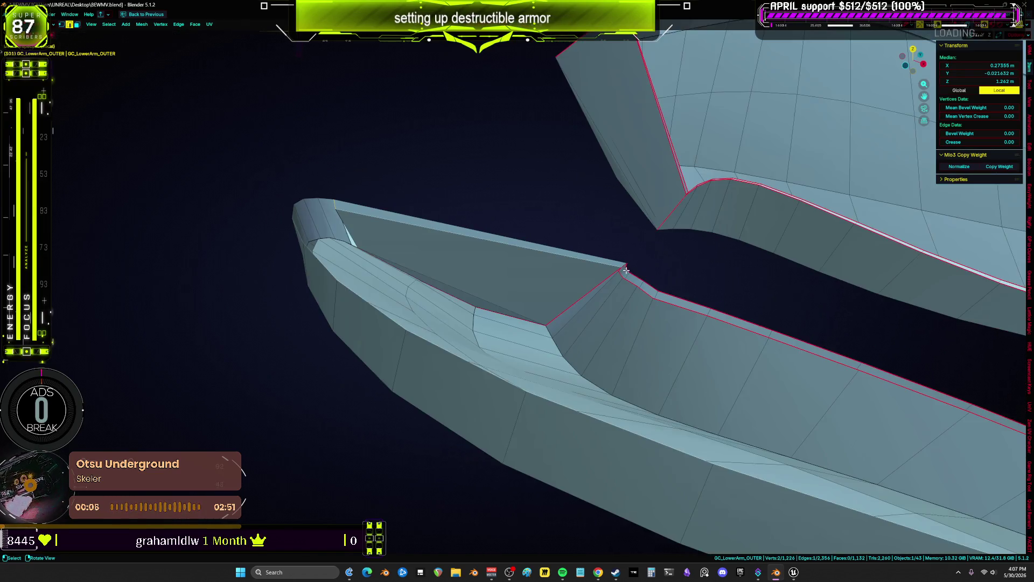
mouse_move(626, 271)
middle_mouse_down()
mouse_move(682, 300)
mouse_move(490, 319)
mouse_move(432, 255)
middle_mouse_up()
key("f")
scroll(573, 260, "down", 5)
middle_click_drag(526, 293, 580, 270)
key("f")
scroll(675, 237, "up", 5)
mouse_move(675, 238)
middle_mouse_down()
mouse_move(459, 215)
mouse_move(425, 232)
mouse_move(390, 218)
mouse_move(413, 221)
mouse_move(260, 213)
mouse_move(494, 219)
mouse_move(279, 213)
mouse_move(478, 224)
mouse_move(460, 231)
middle_mouse_up()
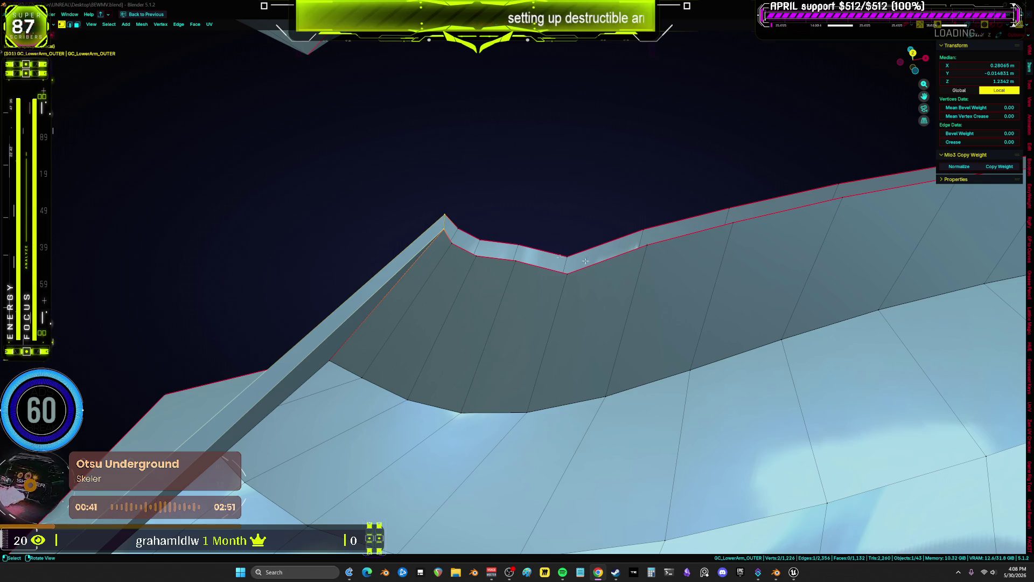
Fill the first faces at a corner of the open seam edge.
mouse_move(458, 231)
middle_mouse_down()
mouse_move(404, 240)
mouse_move(570, 219)
mouse_move(506, 189)
middle_mouse_up()
left_click(577, 190, "shift")
key("f")
key("f")
middle_click_drag(685, 212, 628, 249)
key("f")
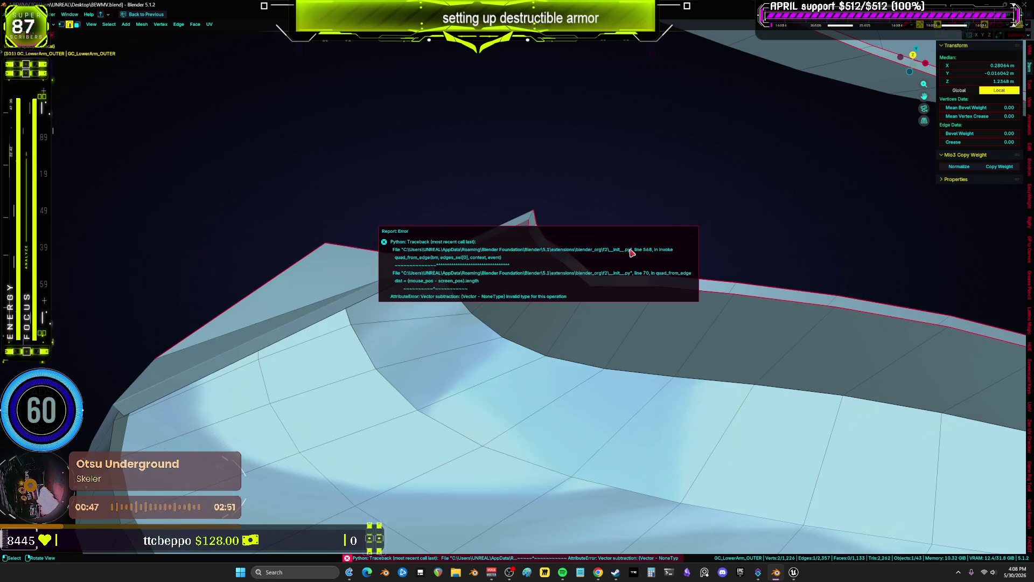
key("f")
mouse_move(742, 324)
middle_mouse_down()
mouse_move(722, 299)
mouse_move(765, 280)
mouse_move(571, 284)
mouse_move(561, 298)
mouse_move(603, 291)
mouse_move(572, 307)
mouse_move(470, 289)
mouse_move(487, 222)
mouse_move(437, 281)
middle_mouse_up()
key("f")
scroll(561, 309, "up", 5)
Box-select faces further along the seam and fill the next faces toward its curved end.
key("b")
left_click_drag(436, 280, 420, 313)
mouse_move(488, 291)
left_mouse_down()
mouse_move(415, 348)
mouse_move(492, 295)
left_mouse_up()
left_click_drag(474, 344, 541, 290)
mouse_move(665, 268)
middle_mouse_down()
mouse_move(734, 302)
mouse_move(512, 275)
mouse_move(330, 324)
mouse_move(497, 258)
middle_mouse_up()
key("f")
key("f")
key("f")
key("f")
key("f")
key("f")
key("f")
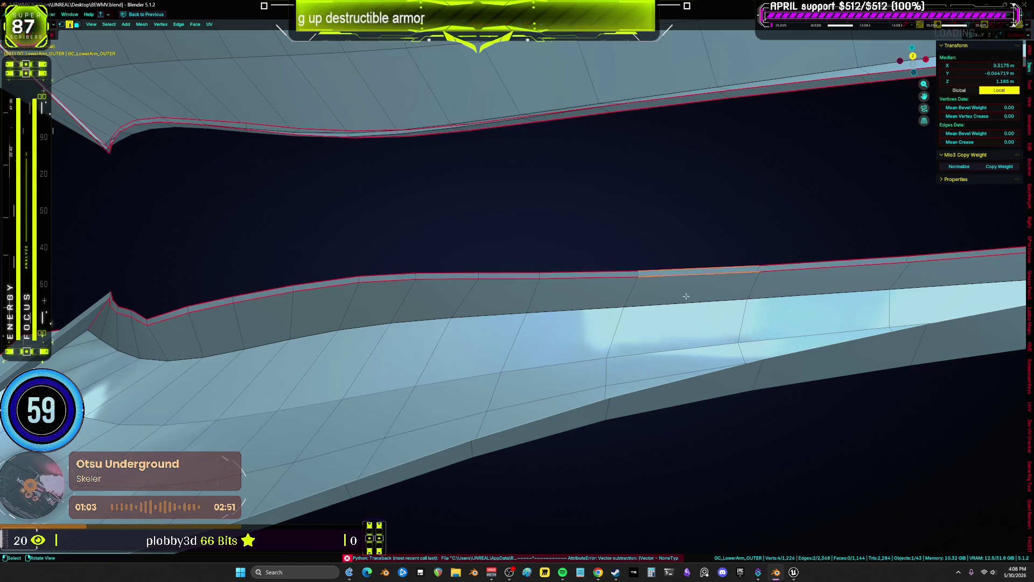
middle_click_drag(578, 229, 644, 233)
key("f")
key("f")
key("f")
mouse_move(791, 283)
middle_mouse_down()
mouse_move(849, 226)
mouse_move(561, 277)
middle_mouse_up()
key("f")
key("f")
key("f")
key("f")
key("f")
Fill one more seam face, then start filling faces along the open arch edge.
key("KP_Decimal")
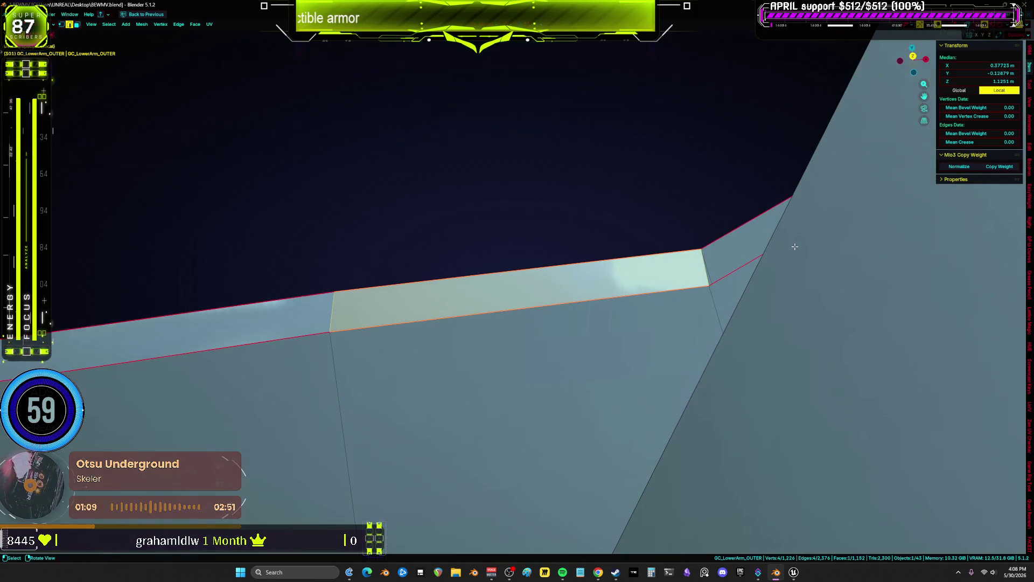
mouse_move(558, 253)
middle_mouse_down()
mouse_move(543, 118)
mouse_move(509, 208)
middle_mouse_up()
key("f")
left_click(505, 215, "shift")
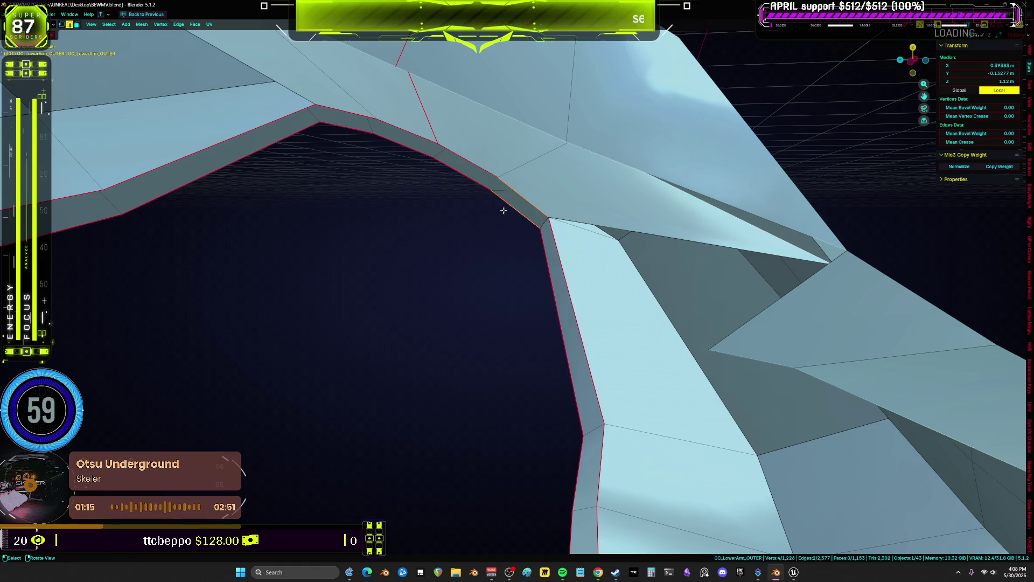
key("f")
key("f")
key("f")
key("f")
key("f")
mouse_move(295, 178)
middle_mouse_down()
mouse_move(290, 214)
mouse_move(356, 234)
middle_mouse_up()
Continue filling faces along the arch strip.
key("f")
key("f")
key("f")
scroll(357, 235, "up", 4)
key("f")
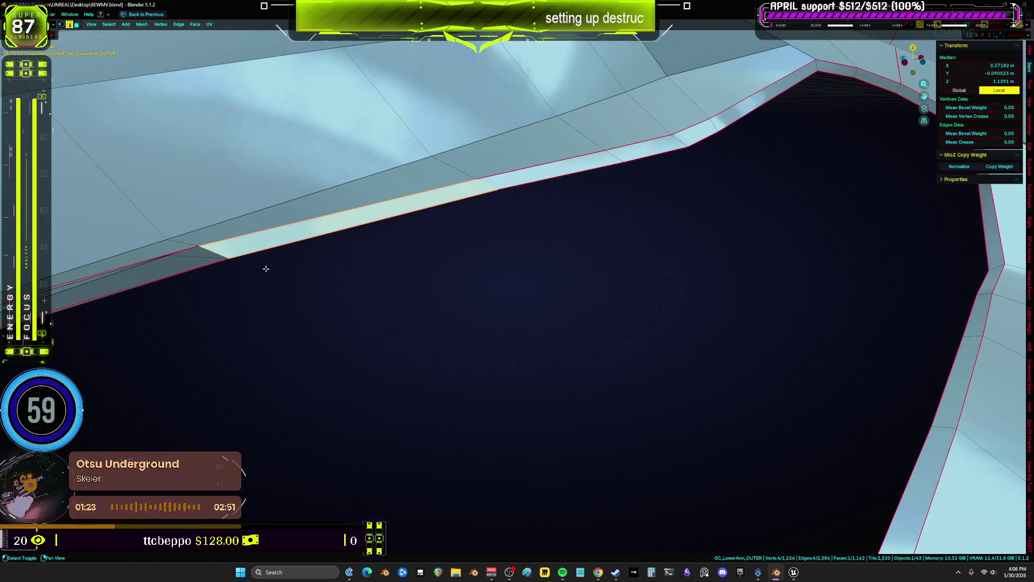
scroll(260, 269, "down", 2)
key("f")
mouse_move(256, 280)
middle_mouse_down()
mouse_move(249, 313)
mouse_move(517, 308)
mouse_move(330, 418)
mouse_move(517, 393)
mouse_move(407, 314)
mouse_move(478, 408)
mouse_move(473, 364)
mouse_move(404, 364)
middle_mouse_up()
scroll(250, 314, "up", 5)
Fill faces on the flat slab's edge and along the strip beside the gap.
key("f")
scroll(406, 315, "down", 3)
scroll(406, 315, "up", 5)
left_click(404, 365)
left_click(395, 250)
key("f")
key("f")
left_click(431, 164, "shift")
key("f")
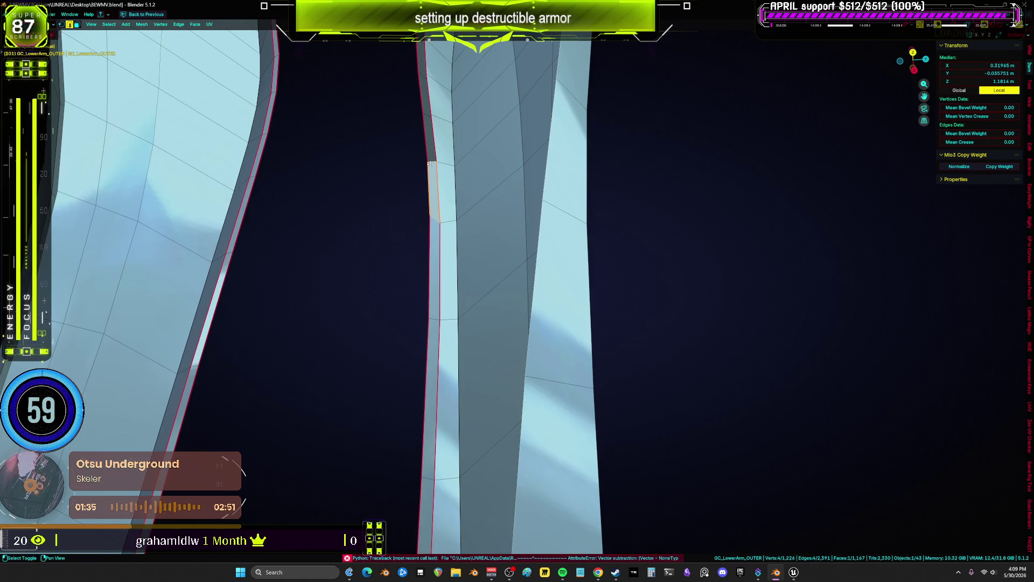
middle_click_drag(431, 164, 399, 312)
key("f")
key("f")
key("f")
key("f")
key("f")
key("f")
key("alt+z")
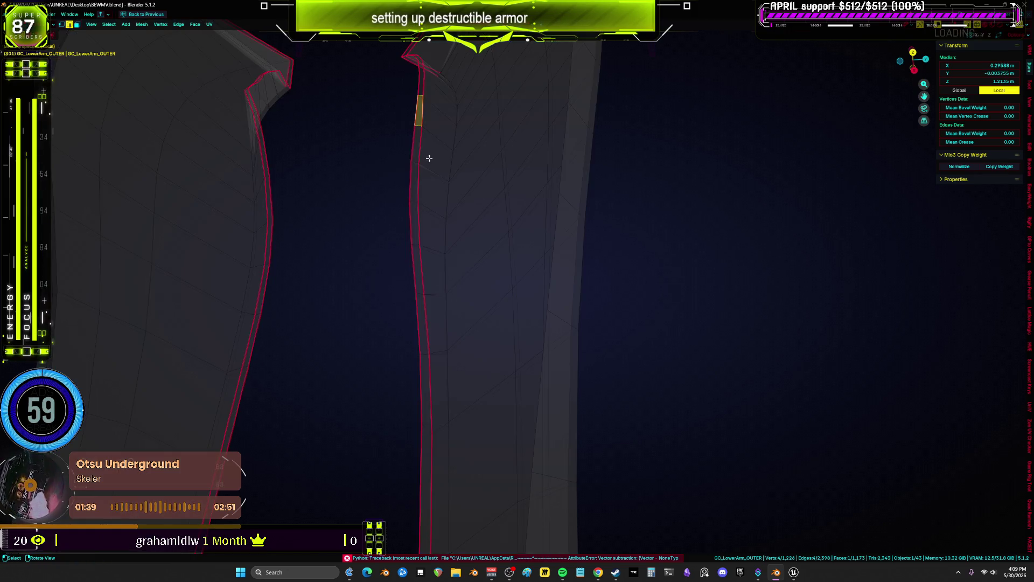
Delete the wrongly filled face and refill the resulting hole with a new face.
left_click(414, 183)
key("KP_Decimal")
key("x")
left_click(423, 186)
key("alt+z")
key("2")
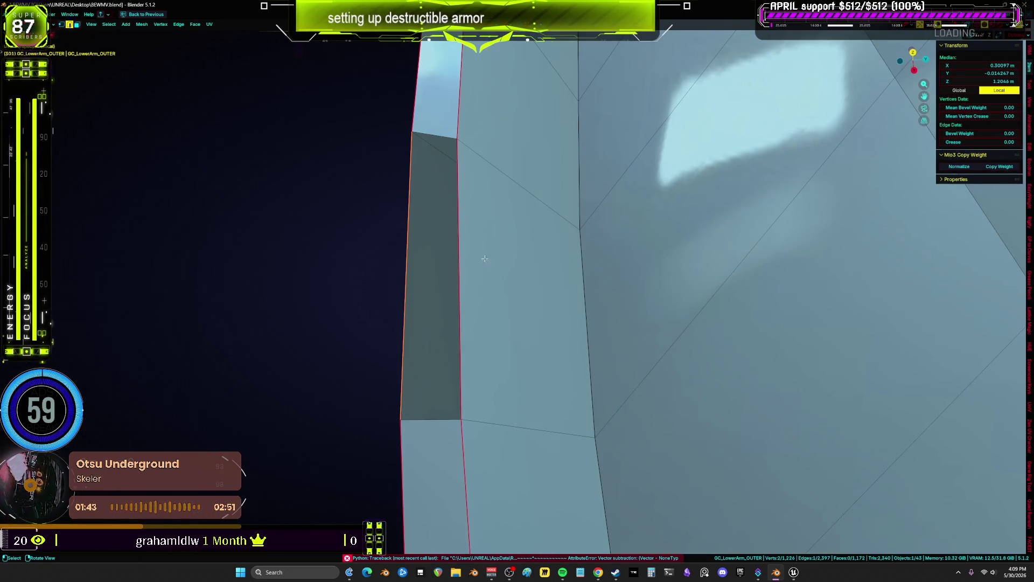
left_click(455, 258, "alt")
key("f")
middle_click_drag(454, 258, 428, 400)
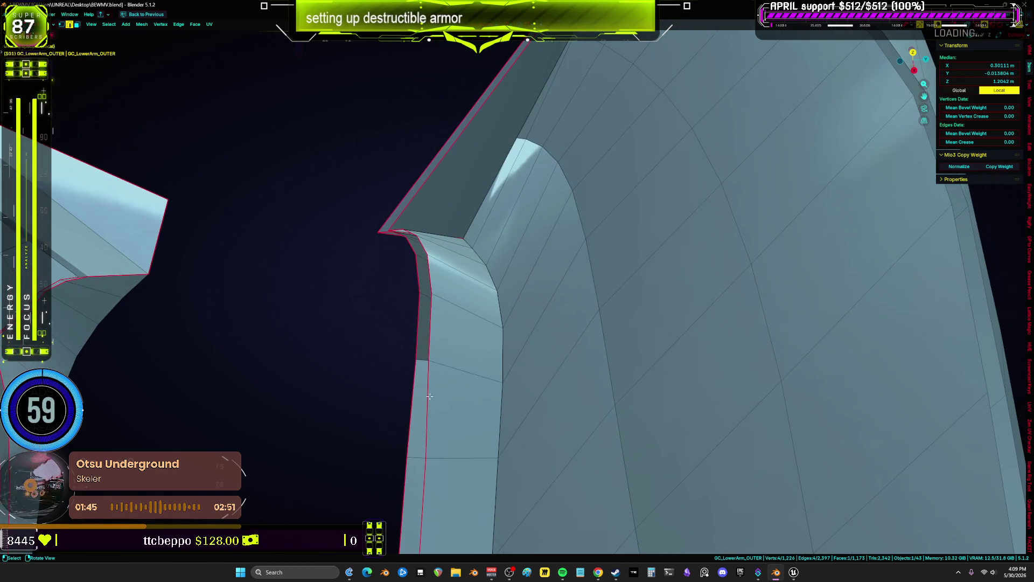
Fill a face between two opposite short seam edges in X-ray view.
middle_click_drag(437, 322, 454, 238)
key("alt+z")
left_click(454, 237)
left_click(420, 163)
key("f")
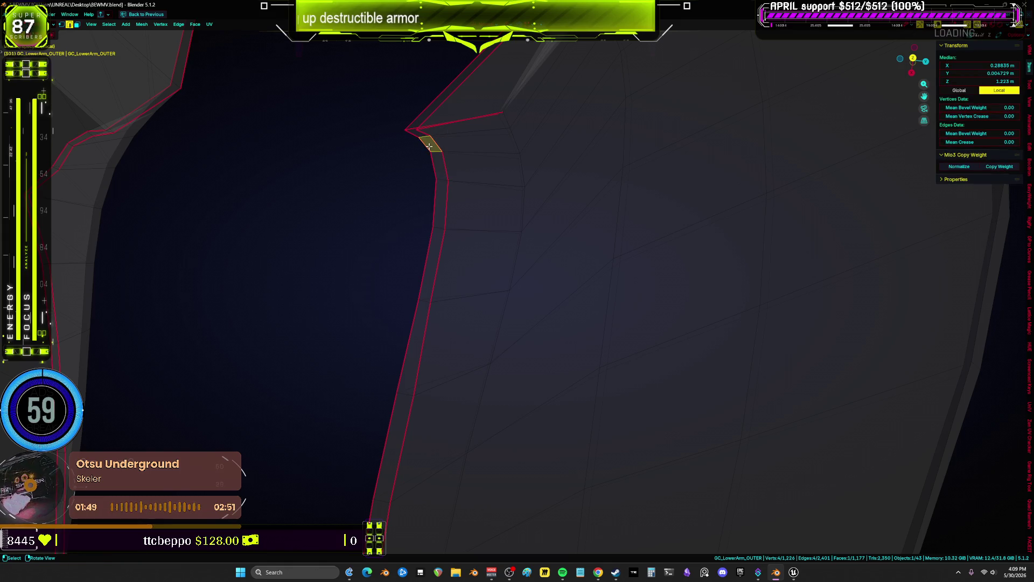
key("KP_Decimal")
scroll(428, 146, "down", 2)
Fill the last open edges at the fragment's tip corner.
left_click(358, 161)
key("f")
mouse_move(411, 127)
middle_mouse_down()
mouse_move(407, 181)
mouse_move(382, 237)
middle_mouse_up()
left_click(360, 247)
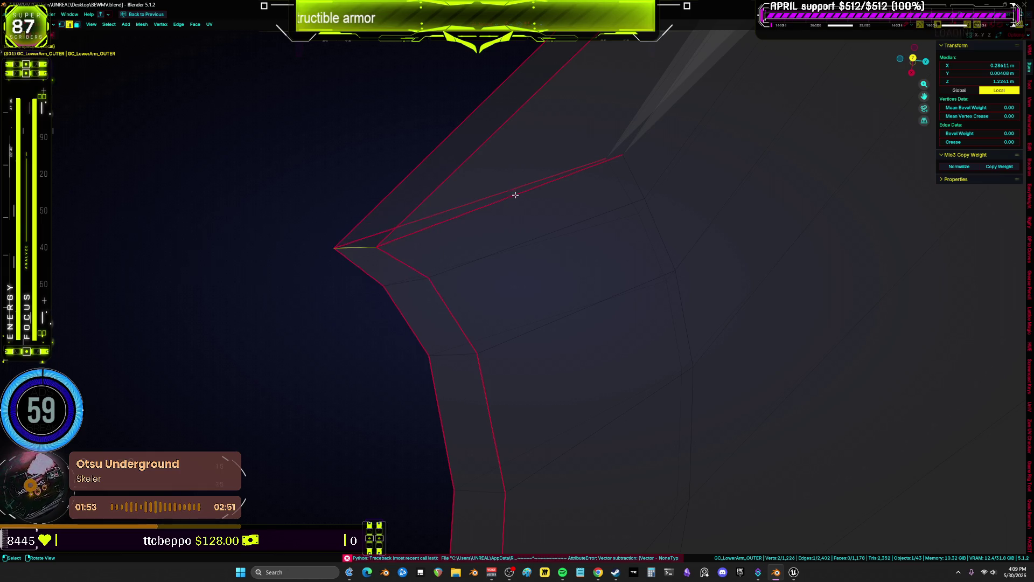
key("f")
mouse_move(418, 169)
middle_mouse_down()
mouse_move(580, 108)
mouse_move(554, 160)
mouse_move(405, 287)
mouse_move(330, 284)
mouse_move(330, 254)
mouse_move(442, 243)
mouse_move(503, 251)
mouse_move(688, 228)
middle_mouse_up()
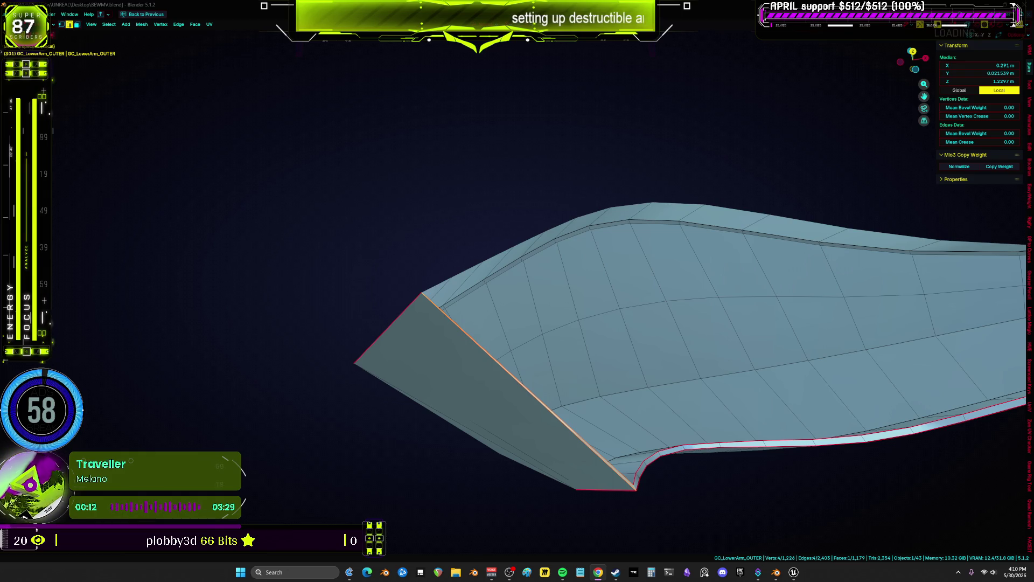
Select the connected fragment in X-ray, then reveal all hidden armor pieces with Alt+H.
mouse_move(582, 313)
middle_mouse_down()
mouse_move(485, 294)
mouse_move(476, 258)
mouse_move(420, 229)
mouse_move(393, 241)
mouse_move(482, 187)
mouse_move(585, 170)
mouse_move(761, 196)
mouse_move(571, 265)
mouse_move(427, 193)
mouse_move(526, 193)
mouse_move(725, 268)
mouse_move(678, 260)
mouse_move(663, 277)
mouse_move(407, 281)
middle_mouse_up()
key("alt+z")
key("ctrl+l")
key("alt+h")
key("z")
left_click(550, 286)
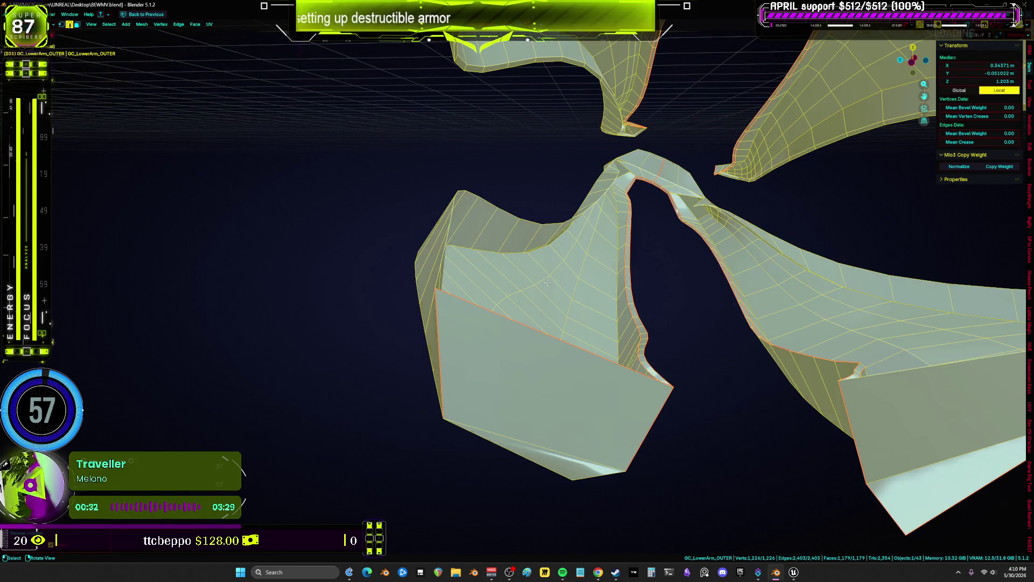
middle_click_drag(557, 264, 572, 247)
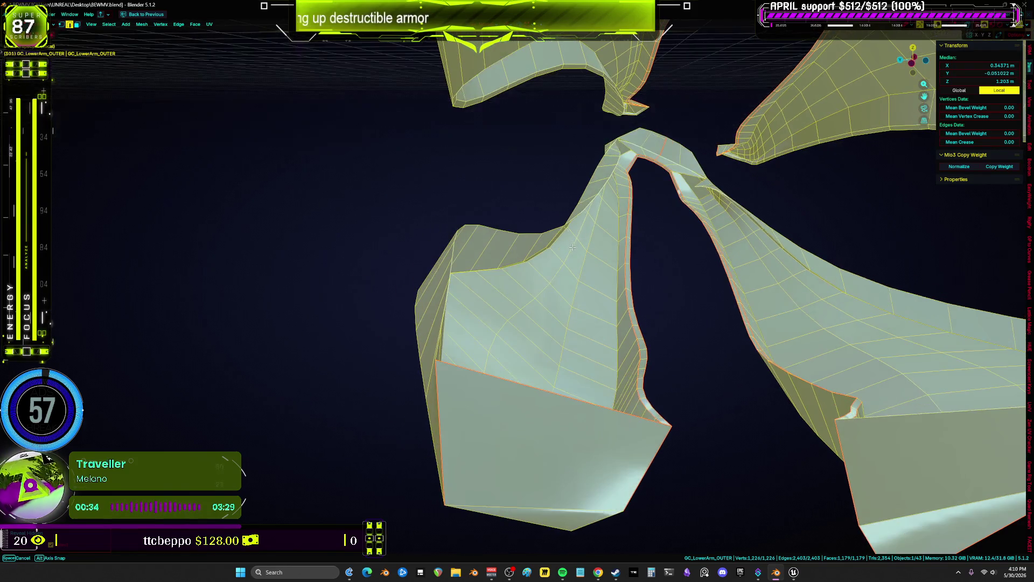
mouse_move(617, 184)
middle_mouse_down()
mouse_move(525, 183)
mouse_move(446, 160)
middle_mouse_up()
key("shift+z")
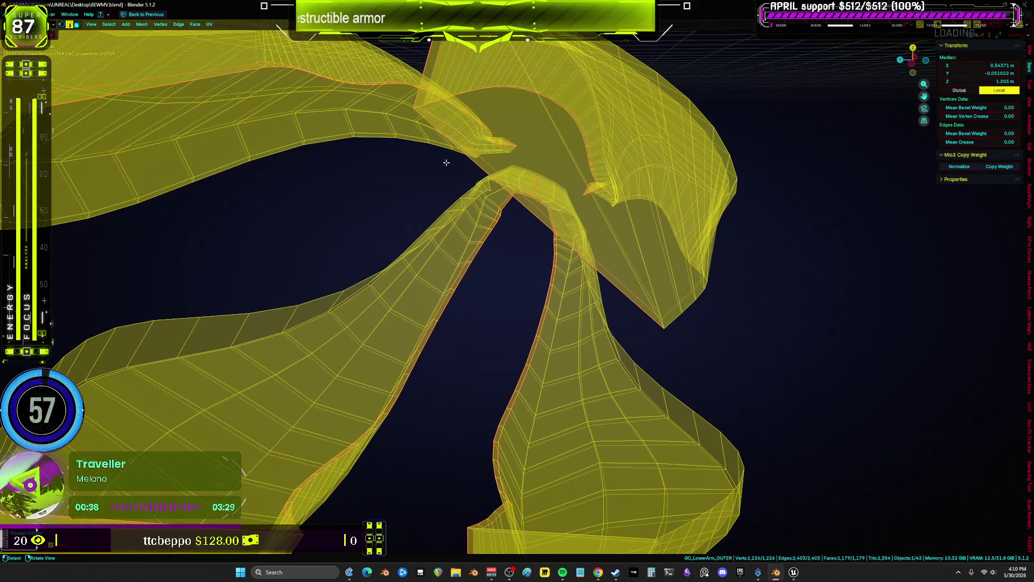
mouse_move(417, 272)
middle_mouse_down()
mouse_move(480, 193)
mouse_move(294, 188)
mouse_move(460, 275)
mouse_move(223, 266)
mouse_move(245, 249)
middle_mouse_up()
key("shift+z")
key("z")
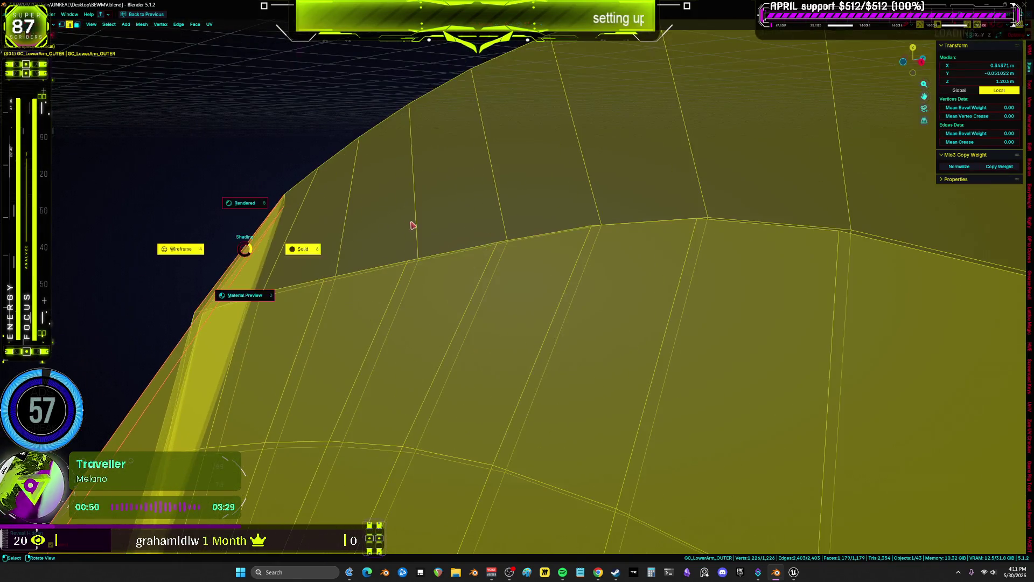
left_click(412, 226)
left_click(531, 235)
scroll(530, 235, "up", 5)
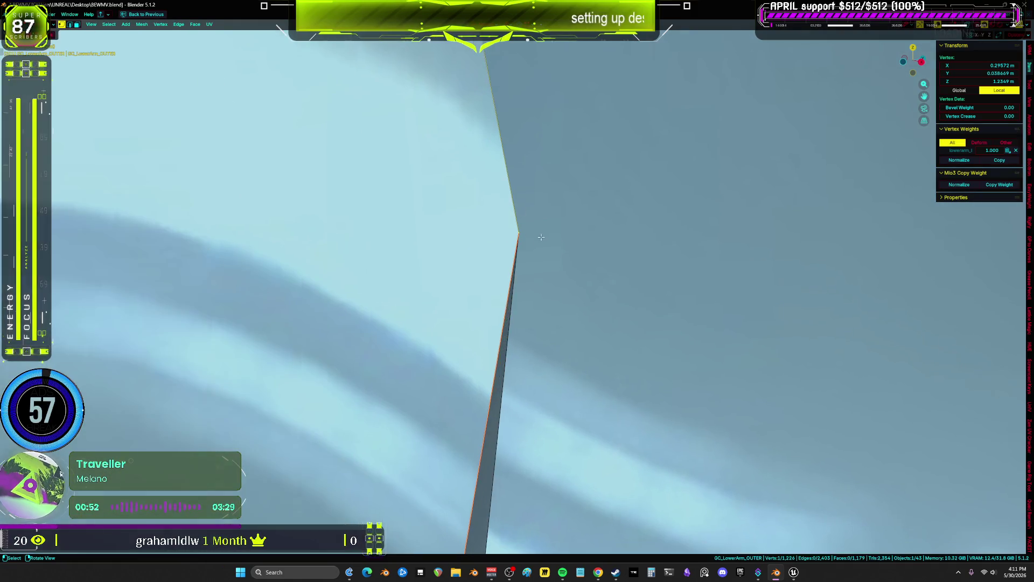
scroll(531, 235, "down", 5)
middle_click_drag(531, 235, 614, 276)
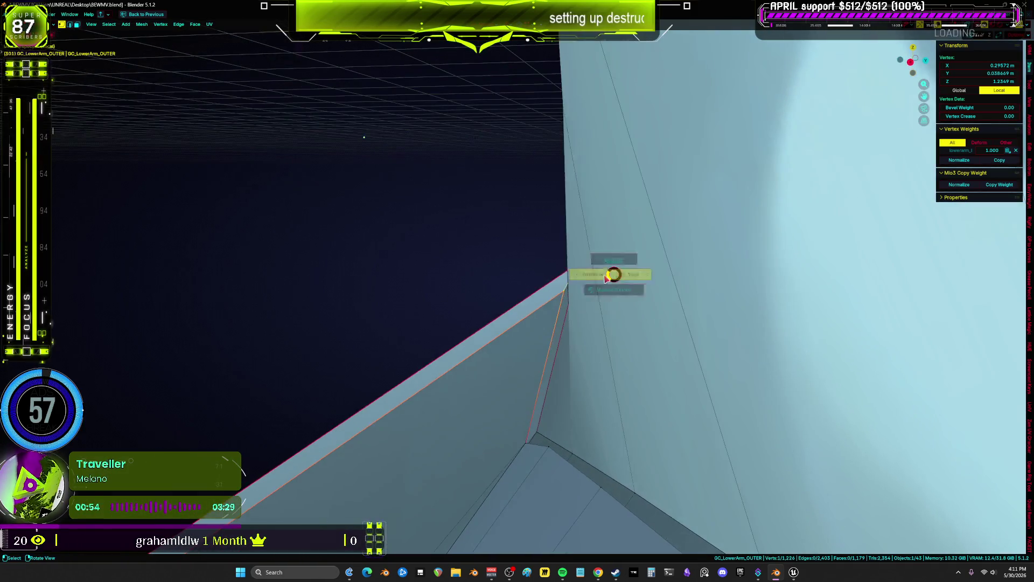
key("alt+z")
key("a")
mouse_move(512, 295)
middle_mouse_down()
mouse_move(521, 318)
mouse_move(683, 311)
mouse_move(767, 280)
mouse_move(700, 299)
mouse_move(643, 295)
mouse_move(623, 313)
middle_mouse_up()
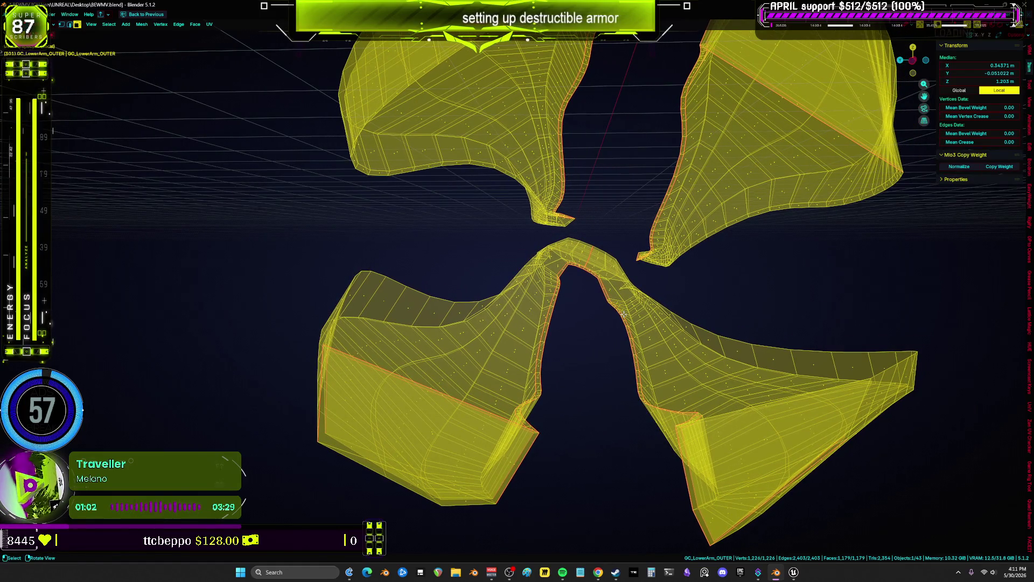
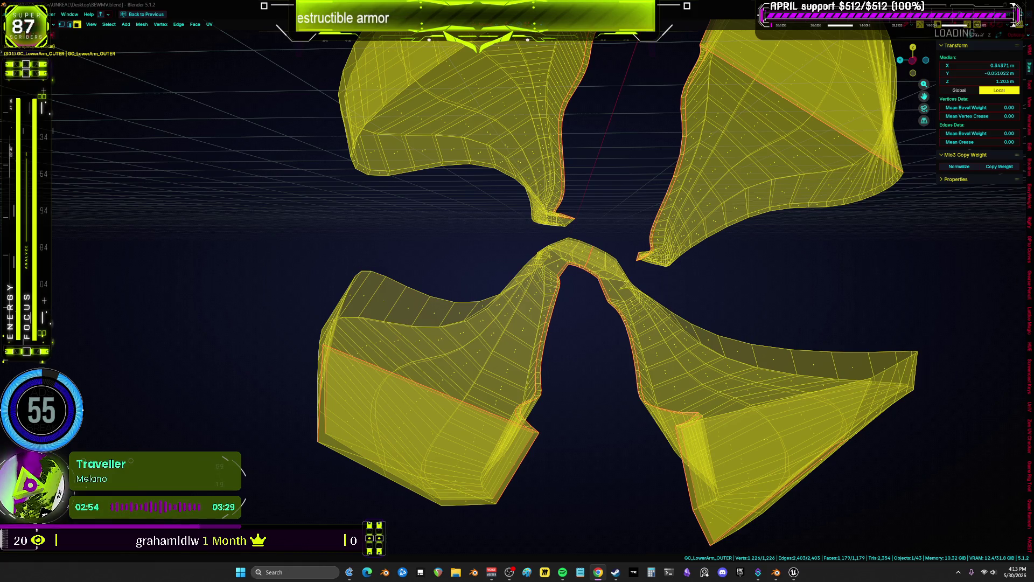
Orbit out to see all four GC_LowerArm_OUTER pieces and bring up the Mode pie menu.
mouse_move(604, 299)
middle_mouse_down()
mouse_move(458, 302)
mouse_move(612, 296)
mouse_move(589, 289)
mouse_move(590, 381)
mouse_move(652, 369)
middle_mouse_up()
key("ctrl+Tab")
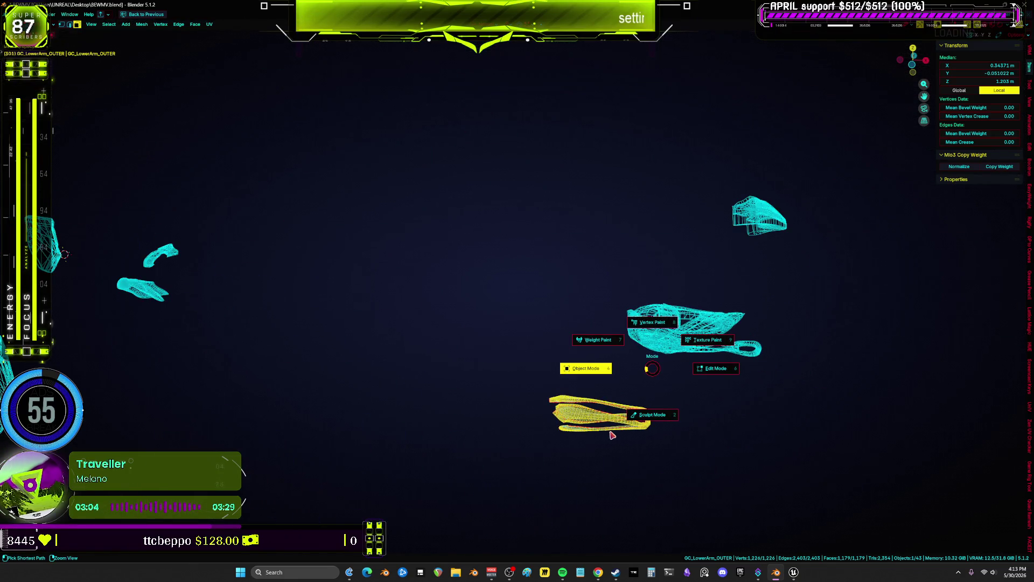
Return to Object Mode, isolate the core pieces in solid shading, and move them aside.
left_click(595, 442)
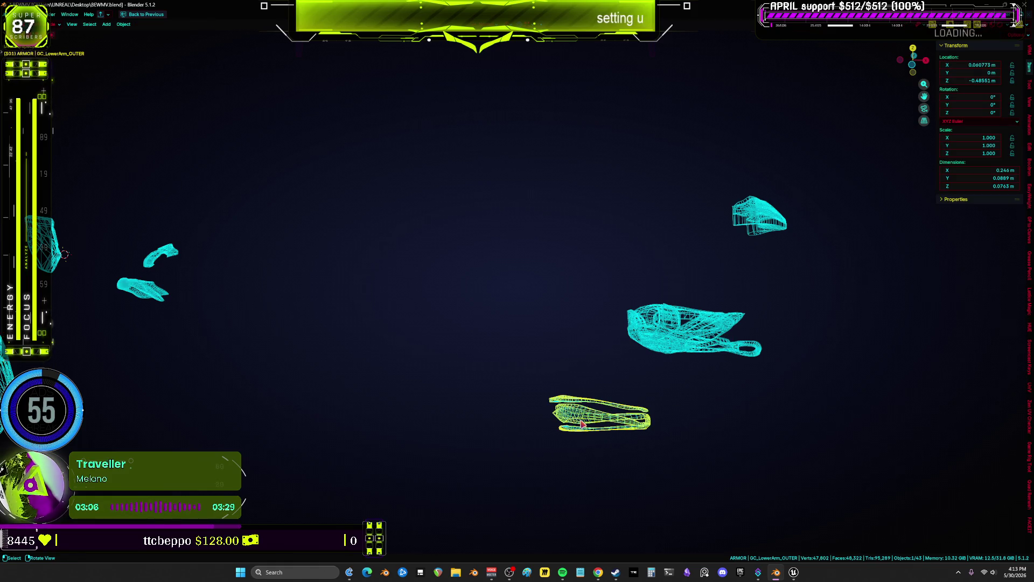
key("slash")
mouse_move(579, 423)
middle_mouse_down()
mouse_move(543, 238)
mouse_move(550, 314)
mouse_move(535, 300)
mouse_move(492, 339)
mouse_move(539, 323)
mouse_move(541, 341)
mouse_move(468, 368)
middle_mouse_up()
key("shift+z")
key("g")
key("Escape")
scroll(468, 369, "up", 7)
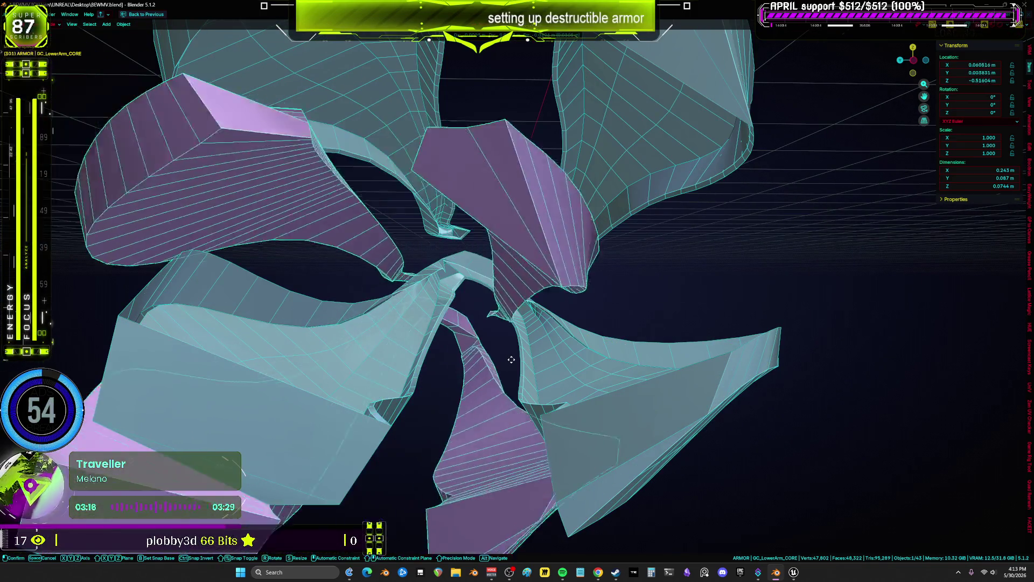
scroll(512, 347, "down", 4)
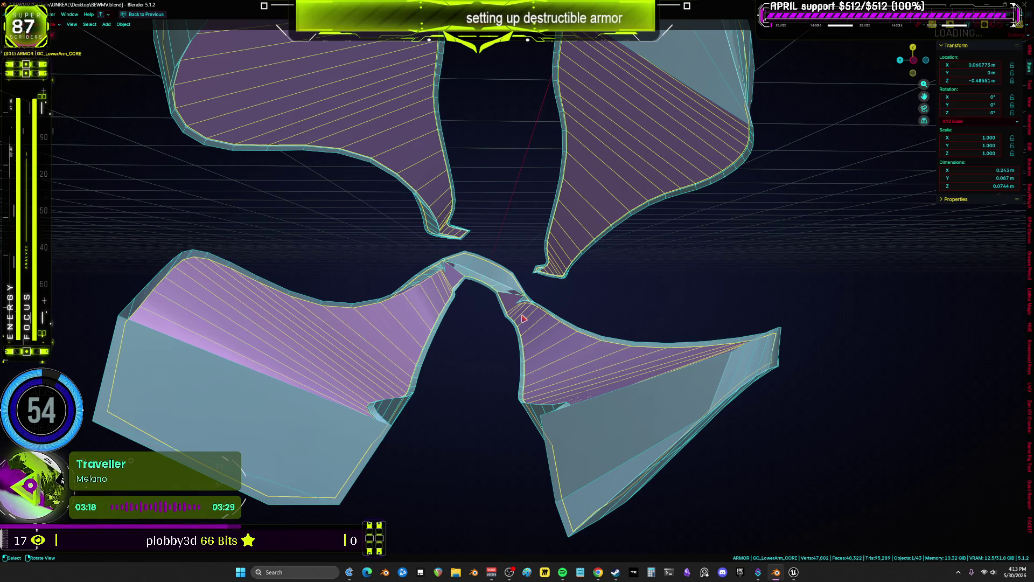
key("g")
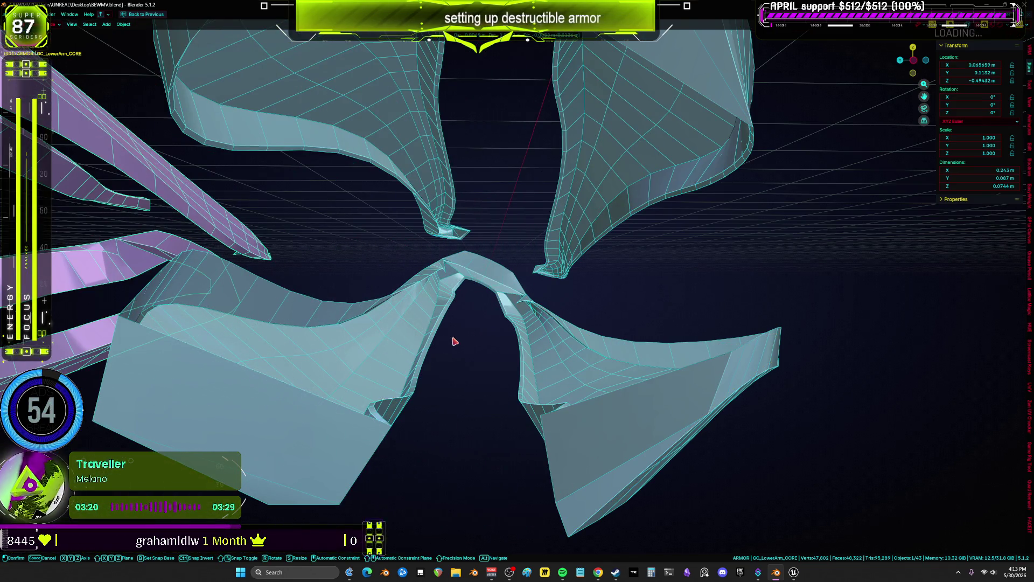
left_click(454, 341)
Edit GC_LowerArm_OUTER in wireframe, switch to vertex select, and frame the seam-tip vertices.
key("Tab")
scroll(539, 345, "down", 3)
scroll(576, 347, "up", 2)
key("z")
left_click(503, 346)
mouse_move(485, 345)
middle_mouse_down()
mouse_move(394, 341)
mouse_move(448, 282)
mouse_move(400, 307)
mouse_move(488, 302)
mouse_move(412, 316)
middle_mouse_up()
key("ctrl+z")
key("KP_Decimal")
key("shift+z")
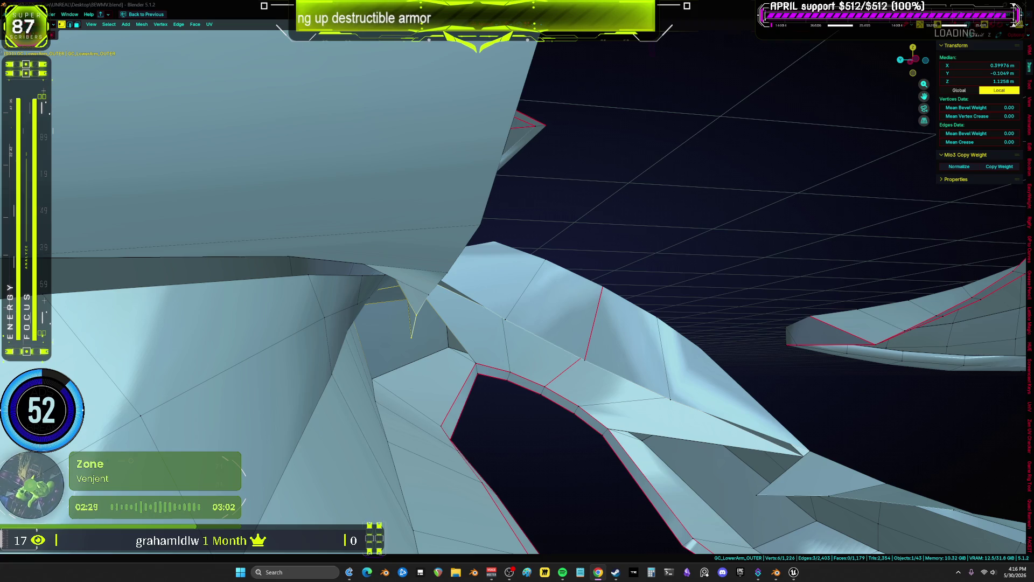
mouse_move(305, 373)
middle_mouse_down()
mouse_move(344, 291)
mouse_move(460, 301)
mouse_move(450, 306)
middle_mouse_up()
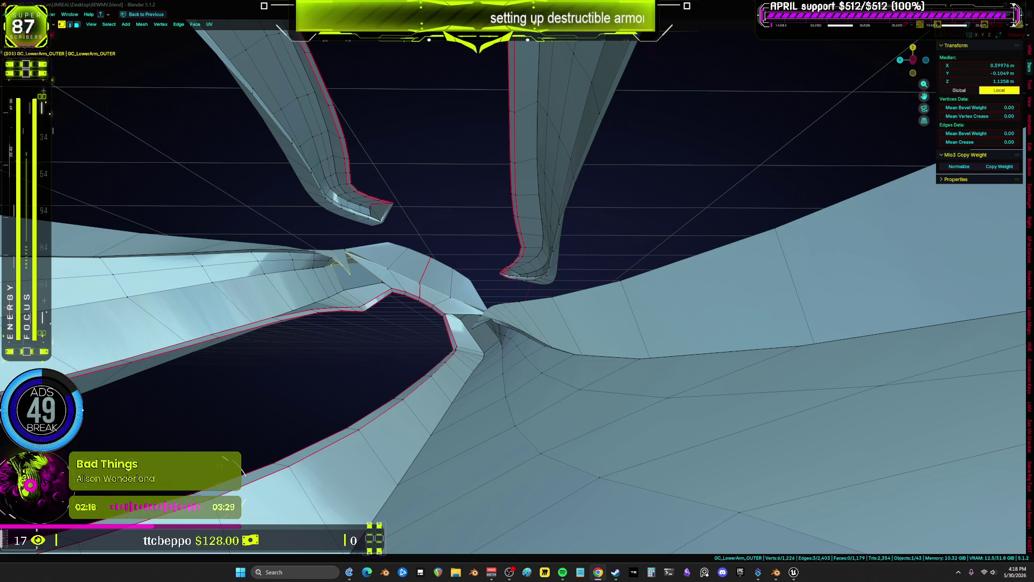
mouse_move(348, 264)
middle_mouse_down()
mouse_move(383, 358)
mouse_move(438, 318)
mouse_move(581, 297)
mouse_move(625, 309)
middle_mouse_up()
key("a")
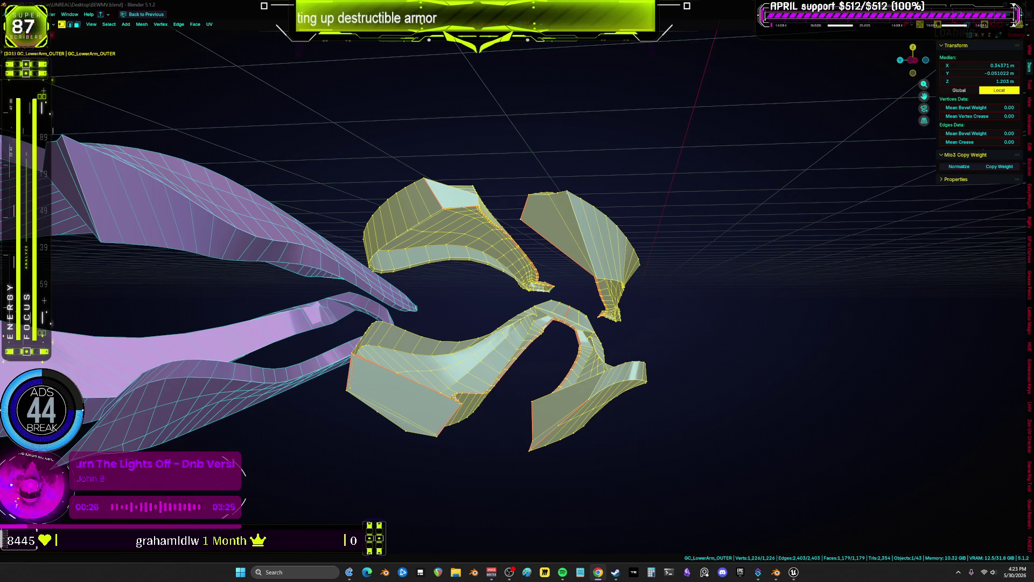
middle_click_drag(521, 202, 546, 237)
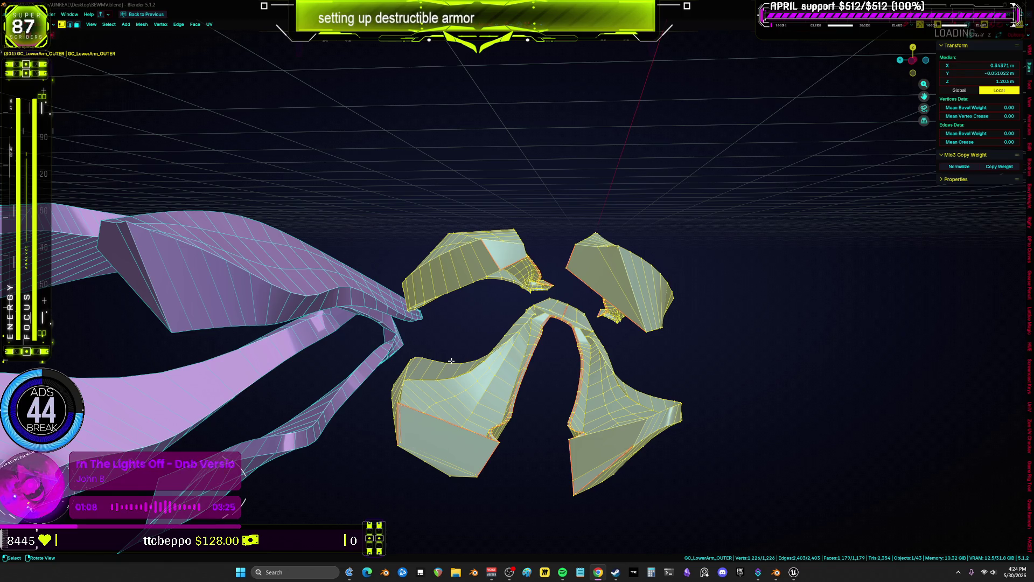
mouse_move(451, 360)
middle_mouse_down()
mouse_move(510, 337)
mouse_move(487, 218)
mouse_move(501, 232)
mouse_move(485, 253)
mouse_move(508, 262)
mouse_move(439, 245)
mouse_move(592, 277)
middle_mouse_up()
Inspect a thin face of the outer shell in Edit Mode with X-ray turned off.
key("ctrl+Tab")
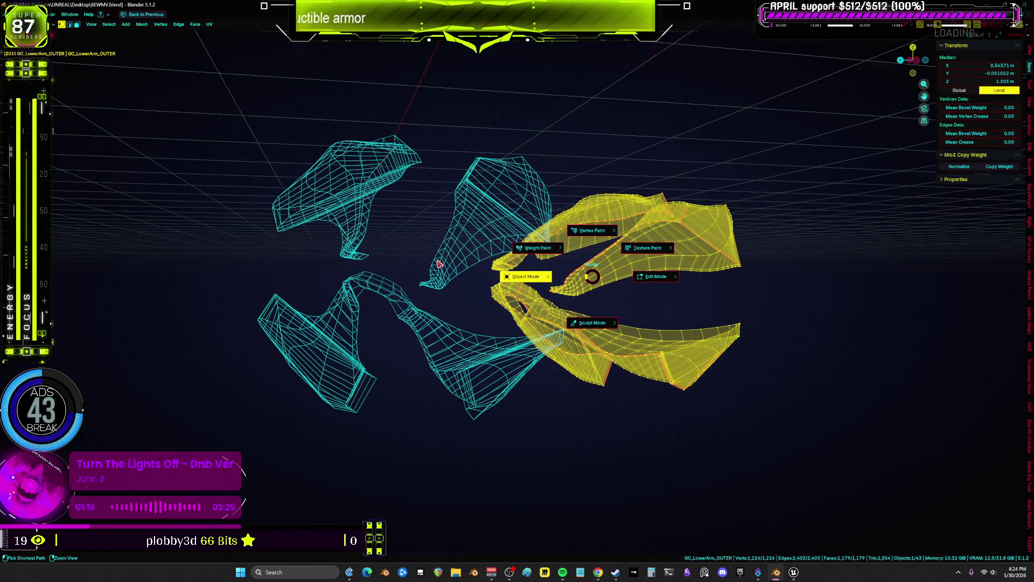
left_click(487, 264)
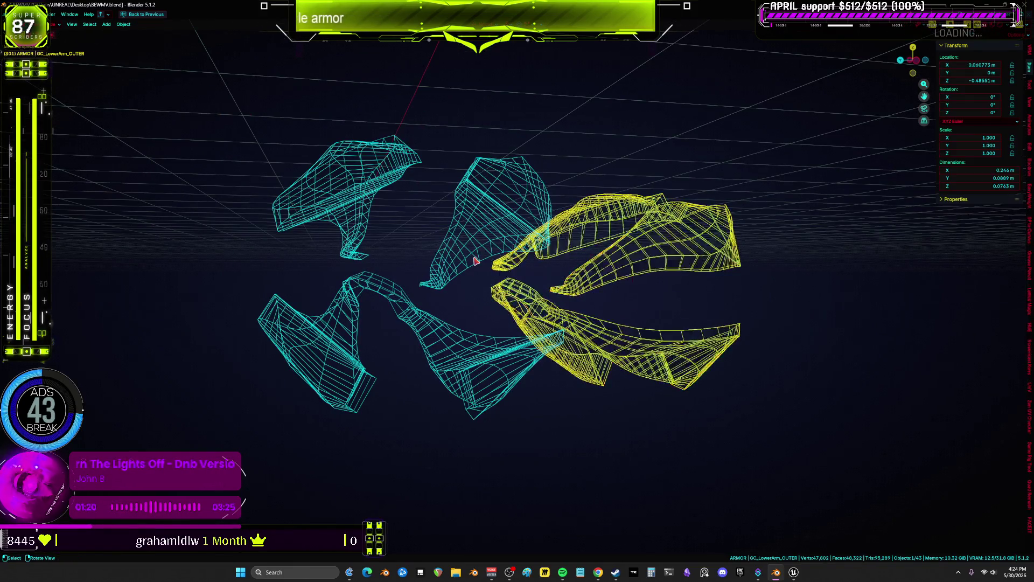
key("KP_Decimal")
key("Tab")
scroll(458, 267, "up", 5)
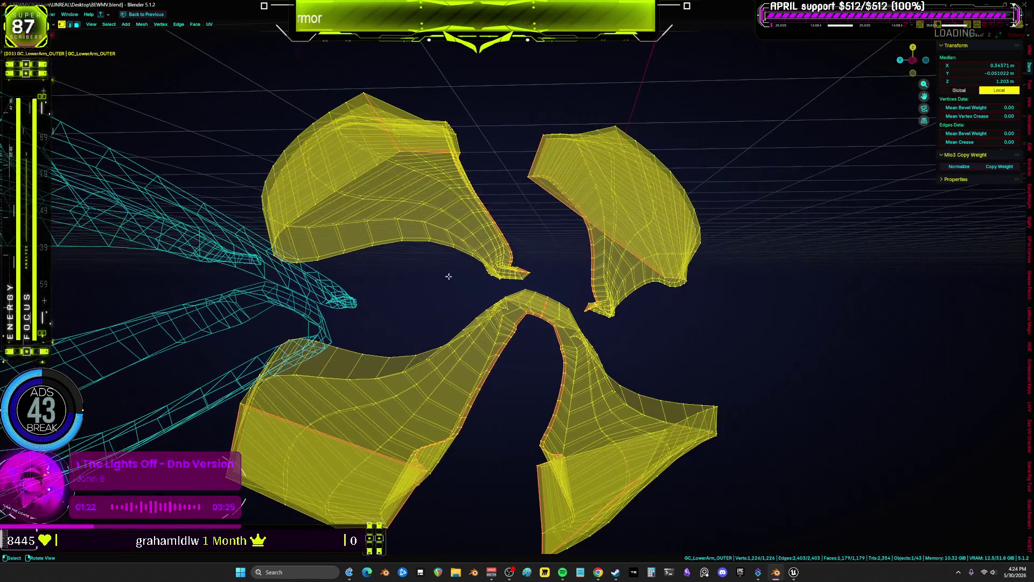
mouse_move(507, 308)
middle_mouse_down()
mouse_move(492, 282)
mouse_move(470, 279)
mouse_move(487, 291)
middle_mouse_up()
left_click(487, 291)
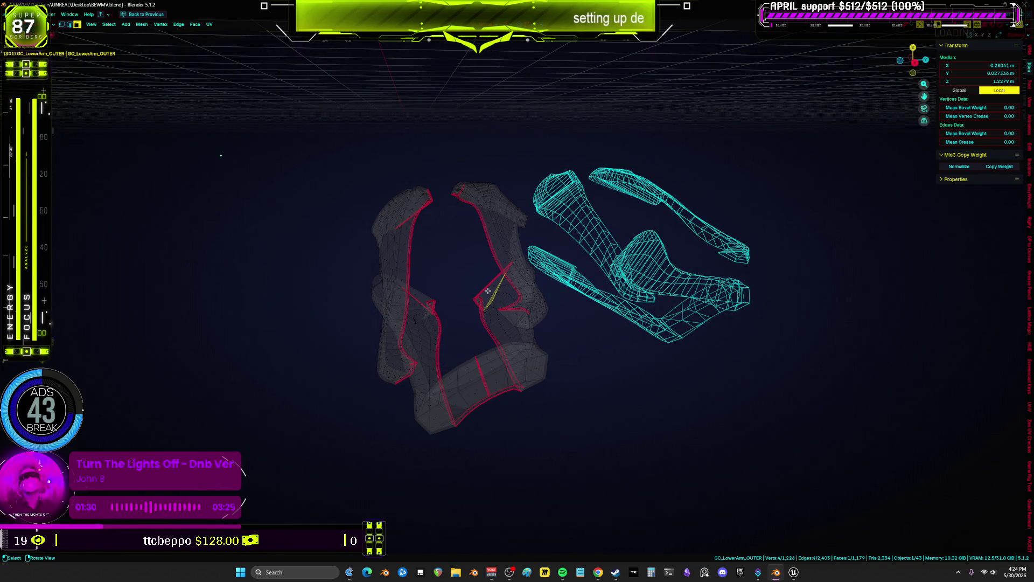
key("KP_Decimal")
scroll(488, 288, "down", 5)
key("alt+z")
middle_click_drag(489, 284, 583, 295)
Clear the location of the pink core and blue shell pieces, returning them to the world origin.
key("ctrl+Tab")
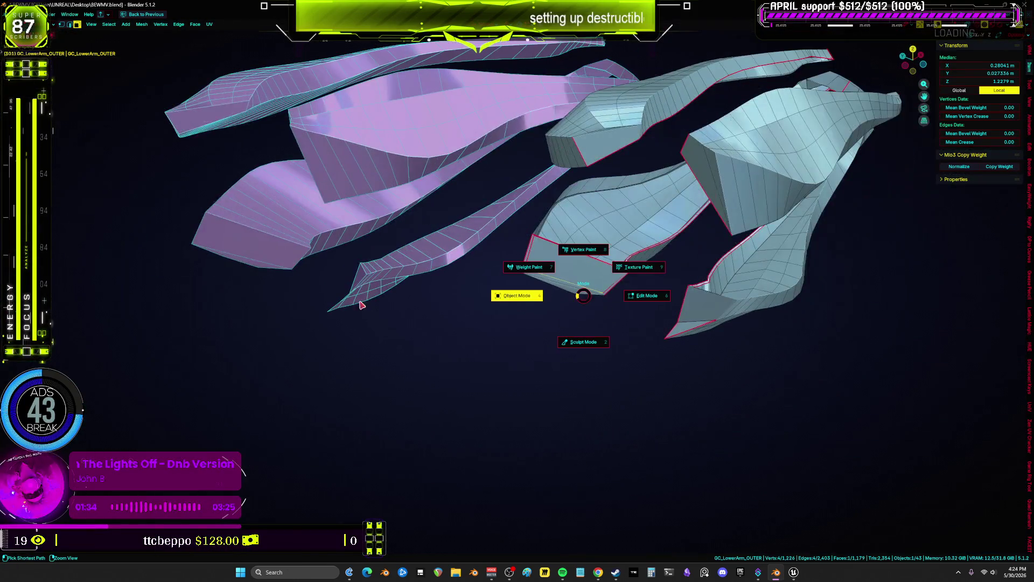
left_click(397, 307)
middle_click_drag(409, 286, 423, 276)
left_click(555, 263)
left_click(561, 271, "shift")
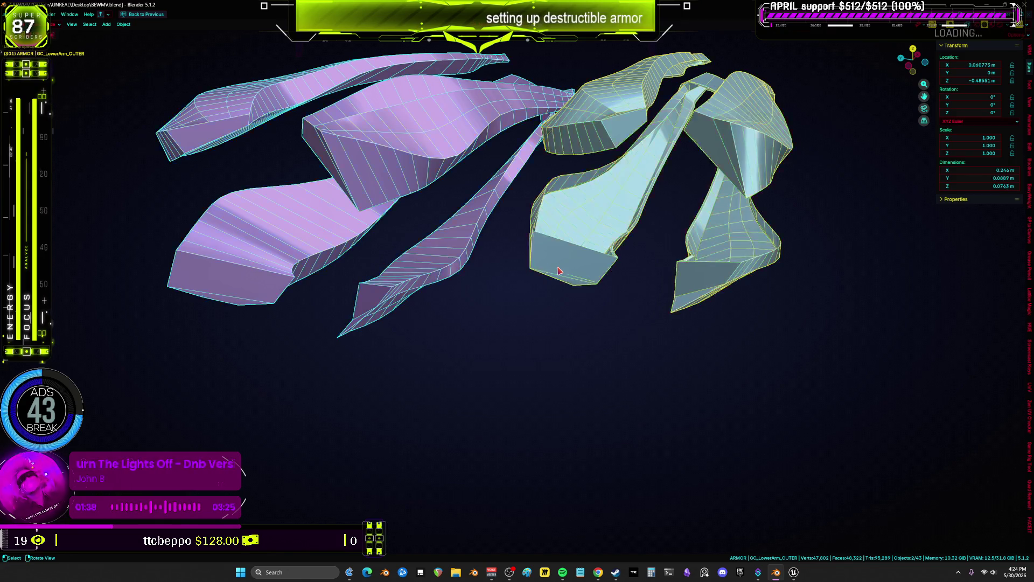
key("alt+g")
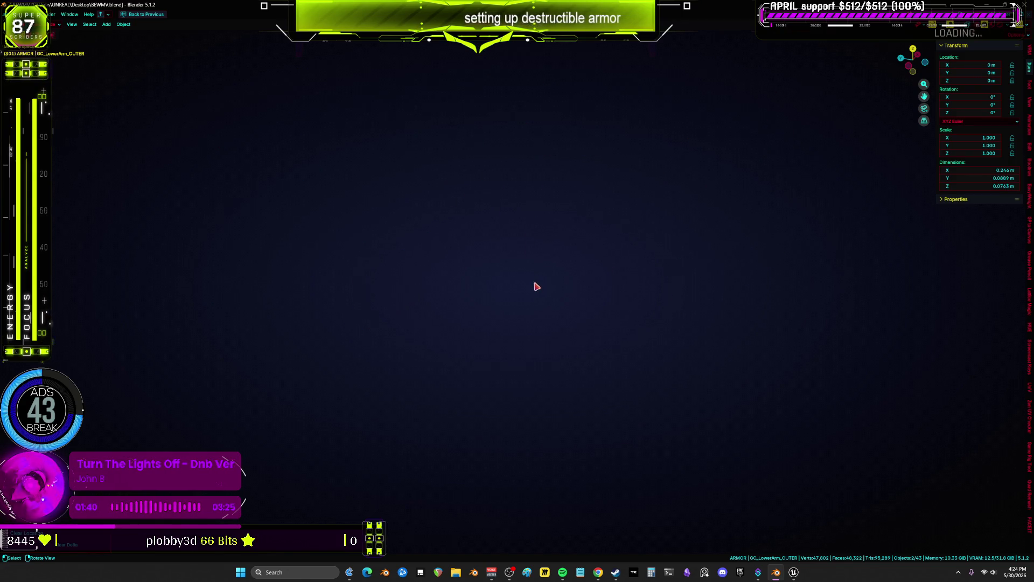
key("KP_Decimal")
scroll(361, 359, "up", 4)
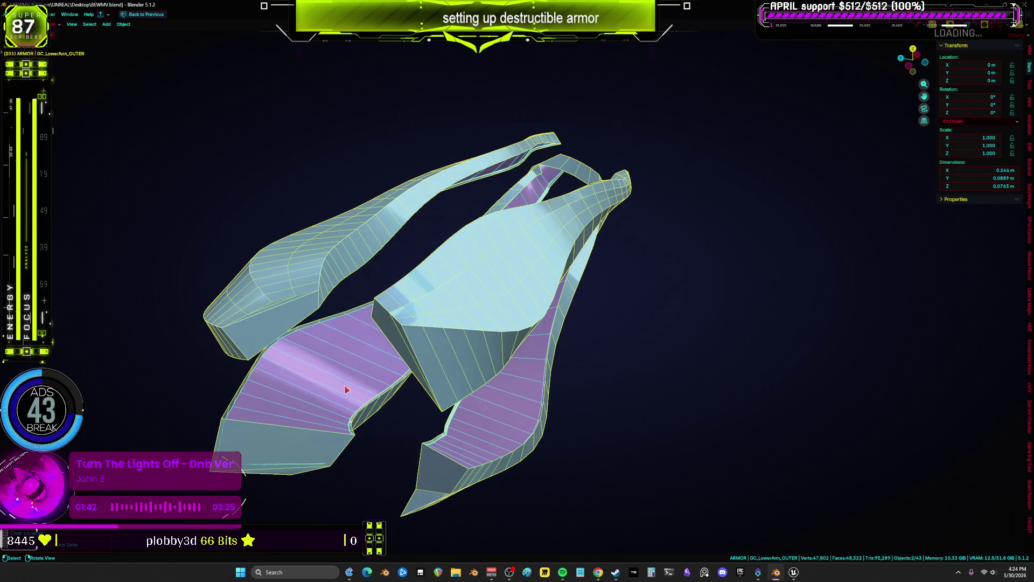
Open GC_LowerArm_CORE in Edit Mode with its mesh framed in view.
left_click(312, 405)
key("Tab")
key("KP_Decimal")
middle_click_drag(376, 370, 574, 342)
scroll(574, 342, "down", 5)
Select a first run of faces along the core shard.
key("a")
key("KP_Decimal")
left_click(509, 371)
mouse_move(510, 370)
middle_mouse_down()
mouse_move(712, 338)
mouse_move(538, 377)
mouse_move(571, 407)
mouse_move(418, 422)
middle_mouse_up()
scroll(711, 338, "up", 4)
scroll(418, 422, "up", 2)
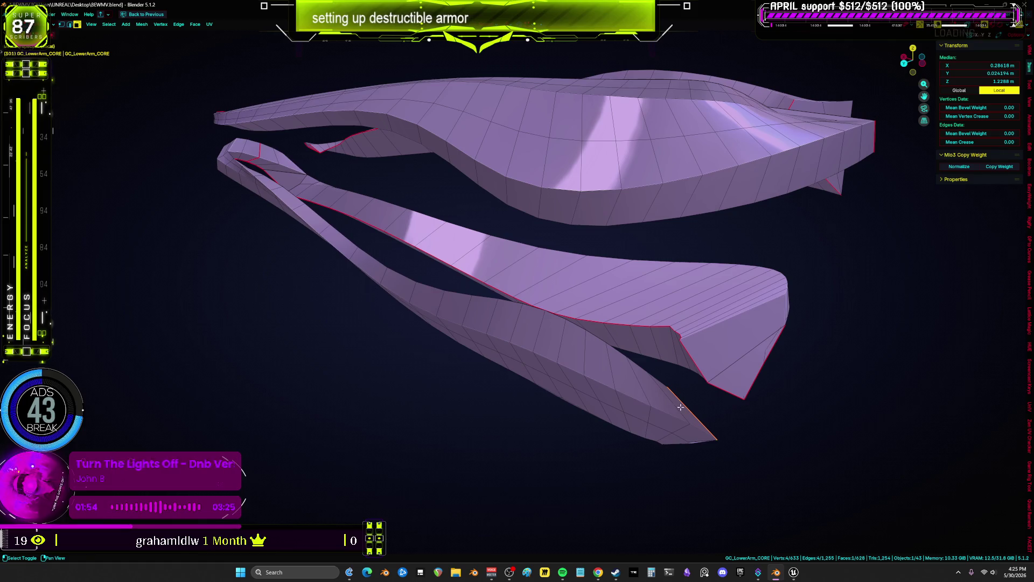
left_click(663, 404, "ctrl")
scroll(485, 345, "up", 2)
middle_click_drag(319, 249, 441, 263)
left_click(440, 263, "ctrl")
left_click(441, 263, "ctrl")
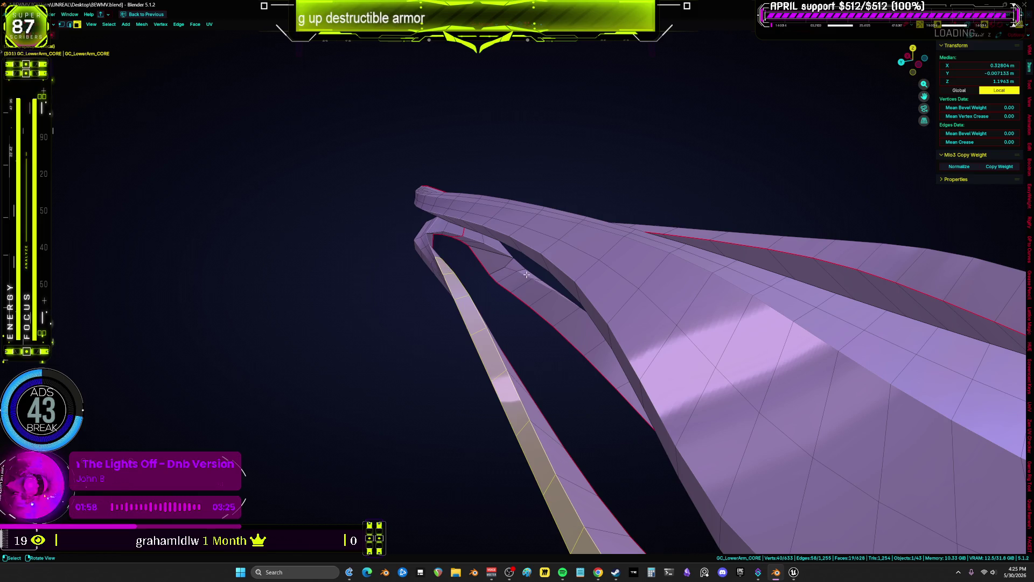
scroll(522, 268, "down", 3)
scroll(475, 217, "up", 3)
mouse_move(476, 217)
middle_mouse_down()
mouse_move(552, 313)
mouse_move(374, 407)
mouse_move(580, 371)
mouse_move(432, 360)
mouse_move(688, 393)
mouse_move(330, 298)
mouse_move(481, 396)
mouse_move(425, 367)
mouse_move(476, 323)
mouse_move(481, 348)
mouse_move(455, 366)
mouse_move(600, 334)
mouse_move(387, 313)
middle_mouse_up()
left_click(548, 350, "shift")
left_click(307, 325, "shift")
mouse_move(308, 325)
middle_mouse_down()
mouse_move(341, 296)
mouse_move(378, 305)
mouse_move(306, 313)
middle_mouse_up()
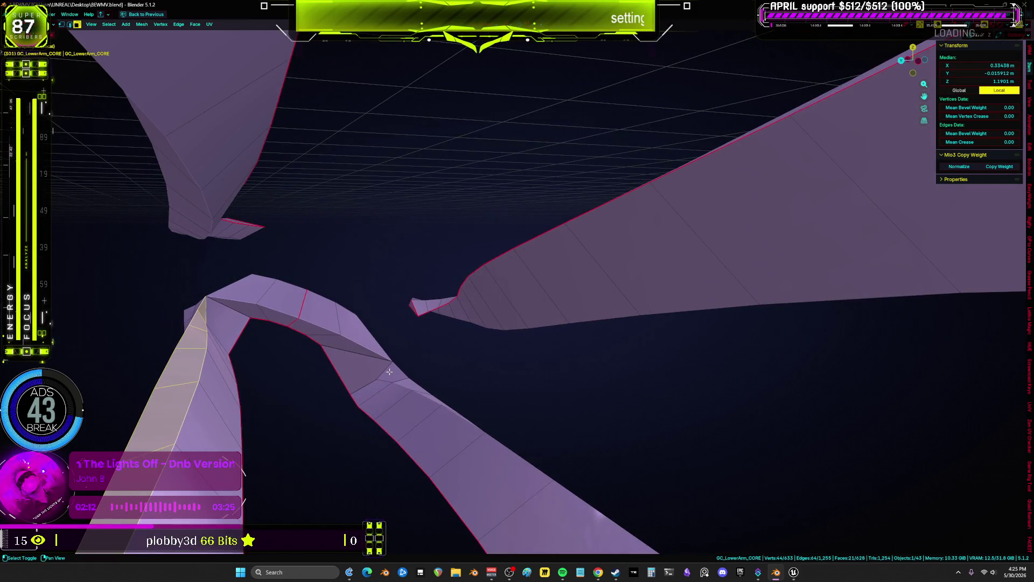
Extend the face selection along the rest of the shard strip.
mouse_move(475, 402)
middle_mouse_down()
mouse_move(316, 439)
mouse_move(535, 393)
mouse_move(333, 439)
mouse_move(462, 299)
mouse_move(485, 374)
mouse_move(262, 301)
middle_mouse_up()
mouse_move(603, 303)
middle_mouse_down()
mouse_move(545, 367)
mouse_move(538, 338)
mouse_move(432, 362)
mouse_move(478, 474)
mouse_move(472, 389)
middle_mouse_up()
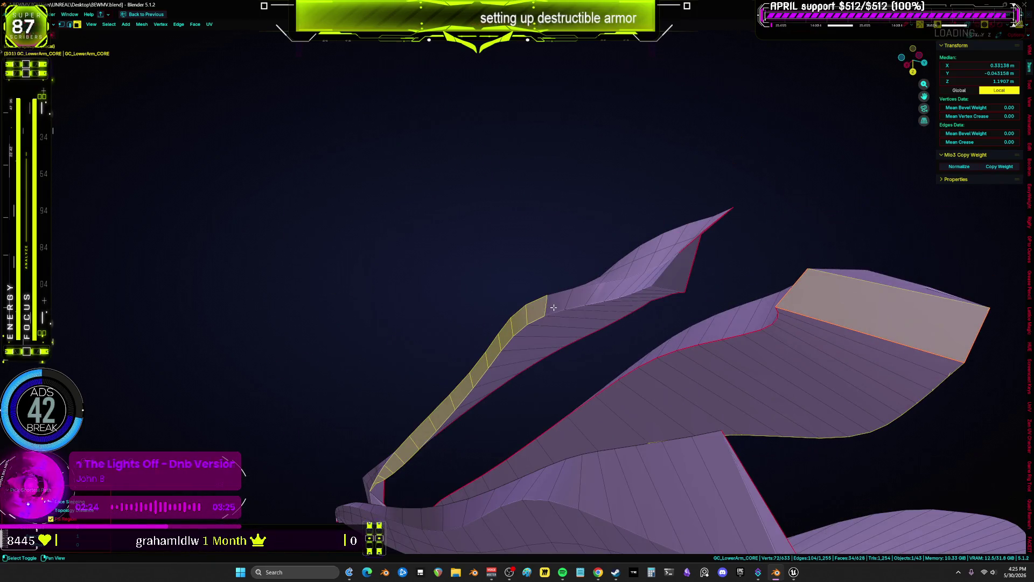
mouse_move(601, 290)
middle_mouse_down()
mouse_move(653, 282)
mouse_move(512, 194)
mouse_move(548, 166)
mouse_move(508, 210)
mouse_move(503, 320)
mouse_move(647, 248)
mouse_move(634, 207)
mouse_move(587, 275)
mouse_move(471, 330)
mouse_move(520, 289)
mouse_move(482, 289)
mouse_move(482, 279)
mouse_move(427, 376)
middle_mouse_up()
left_click(548, 166, "ctrl")
left_click(547, 166, "ctrl")
left_click(355, 391, "shift")
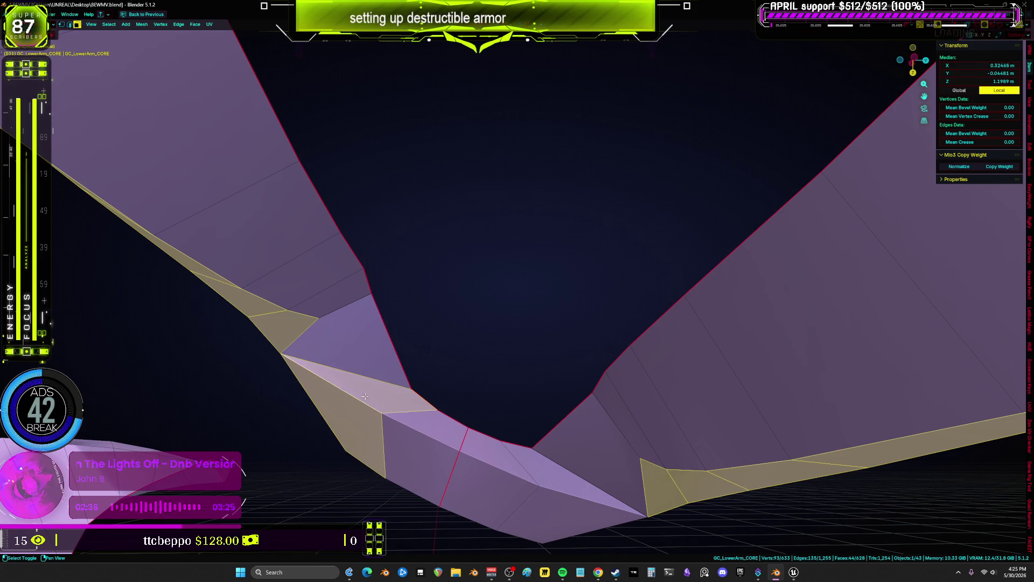
left_click(425, 431, "shift")
left_click(420, 463, "shift")
left_click(485, 485, "shift")
left_click(501, 458, "shift")
left_click(592, 485, "shift")
left_click(548, 501, "shift")
left_click(345, 342, "shift")
left_click(593, 463, "shift")
mouse_move(592, 464)
middle_mouse_down()
mouse_move(580, 443)
mouse_move(670, 418)
middle_mouse_up()
Duplicate the selected faces in place and separate the copy into a new object.
key("shift+d")
right_click(639, 407)
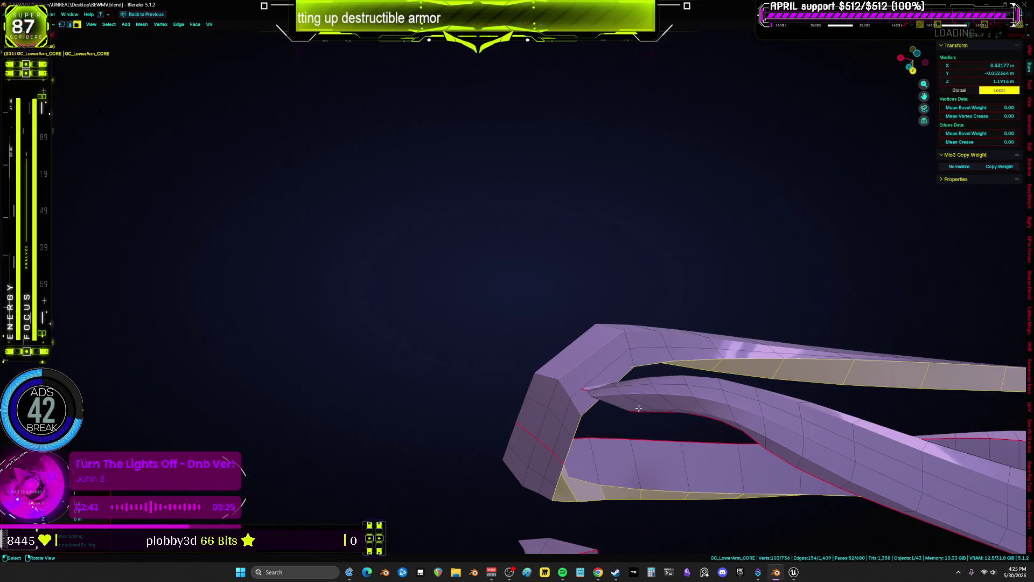
key("p")
key("Return")
middle_click_drag(731, 375, 701, 439)
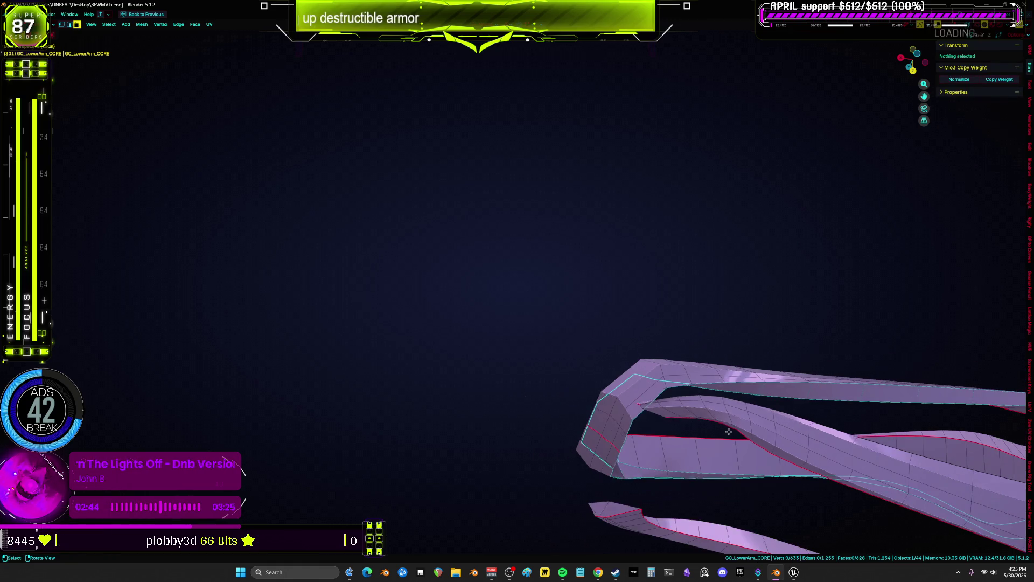
Return to Object Mode and toggle Local View off and back on.
key("ctrl+Tab")
left_click(531, 473)
mouse_move(531, 473)
middle_mouse_down()
mouse_move(612, 487)
mouse_move(647, 478)
middle_mouse_up()
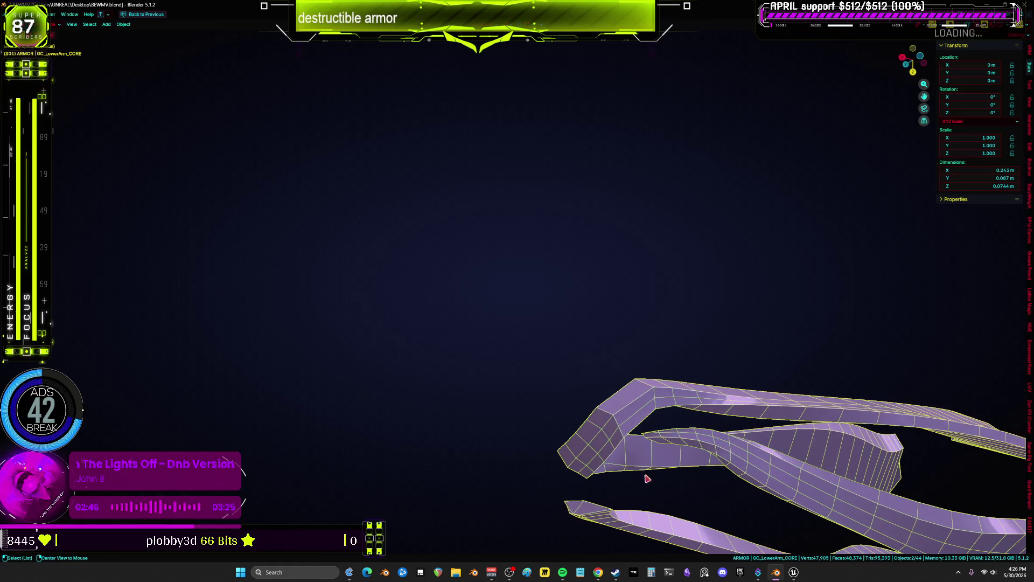
key("KP_Divide")
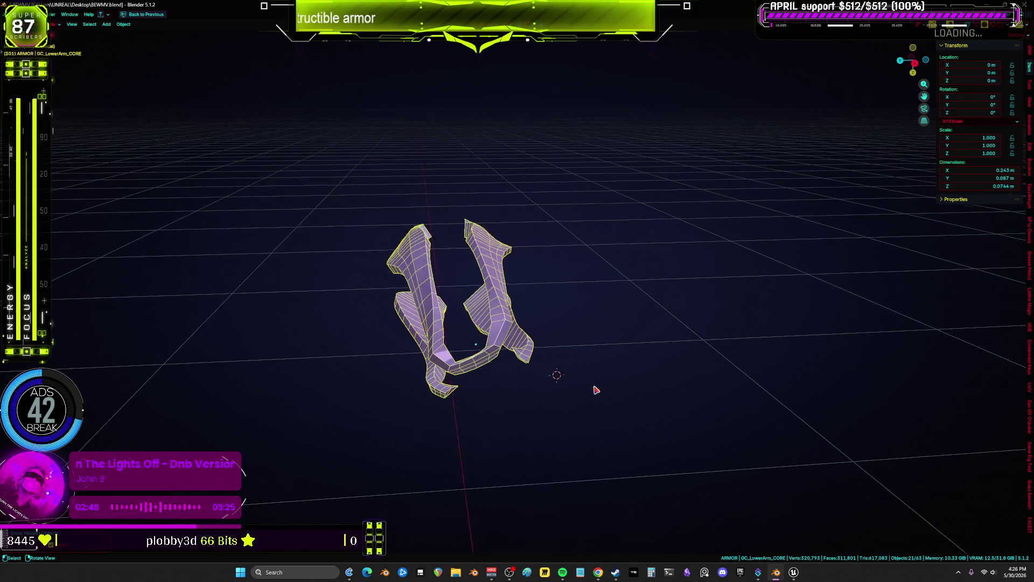
key("KP_Divide")
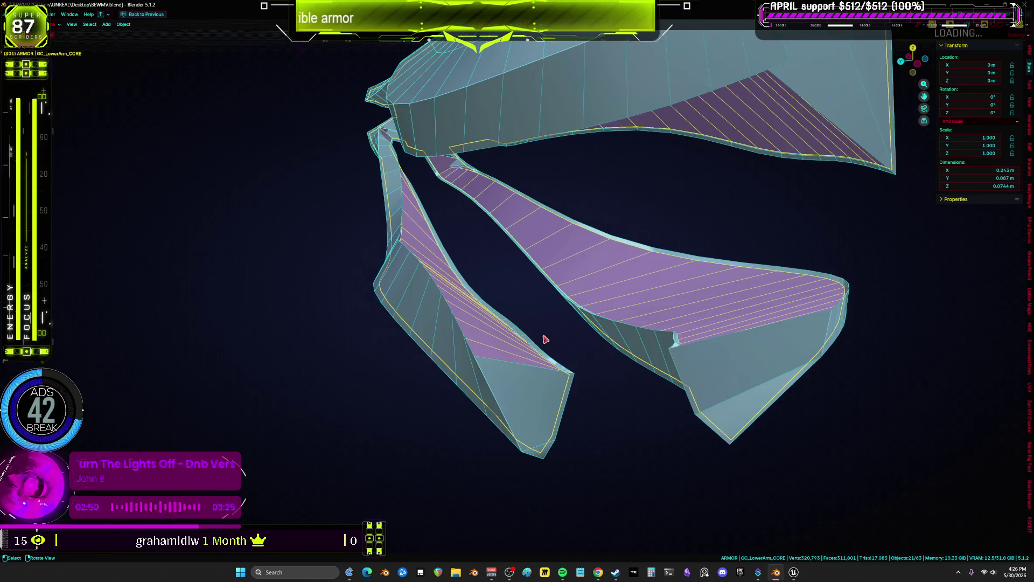
middle_click_drag(537, 364, 526, 392)
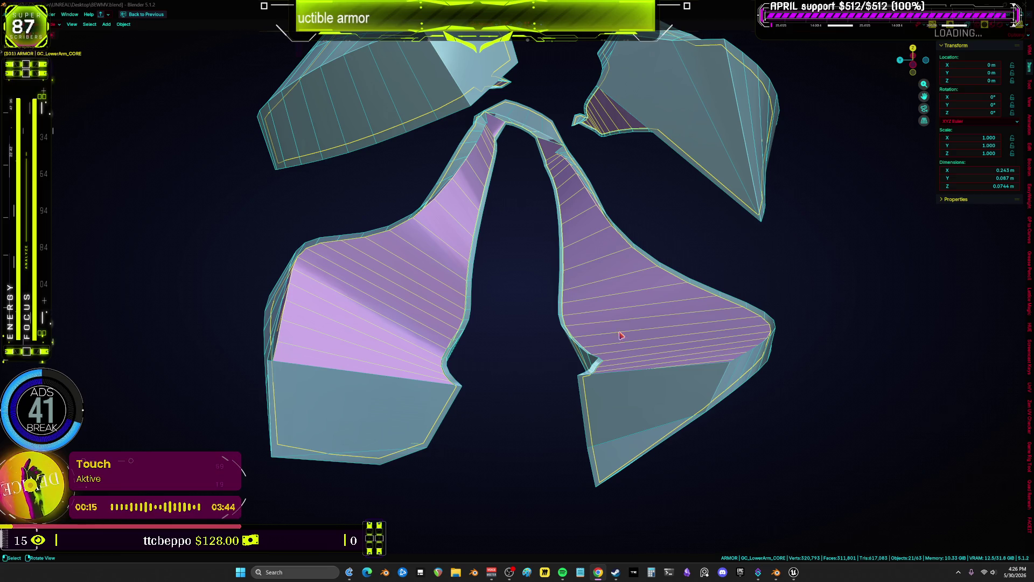
Move the purple piece up and left, then select the core and GC_LowerArm_OUTER.
scroll(363, 241, "down", 4)
mouse_move(364, 241)
middle_mouse_down()
mouse_move(393, 265)
mouse_move(424, 348)
mouse_move(410, 322)
mouse_move(462, 300)
middle_mouse_up()
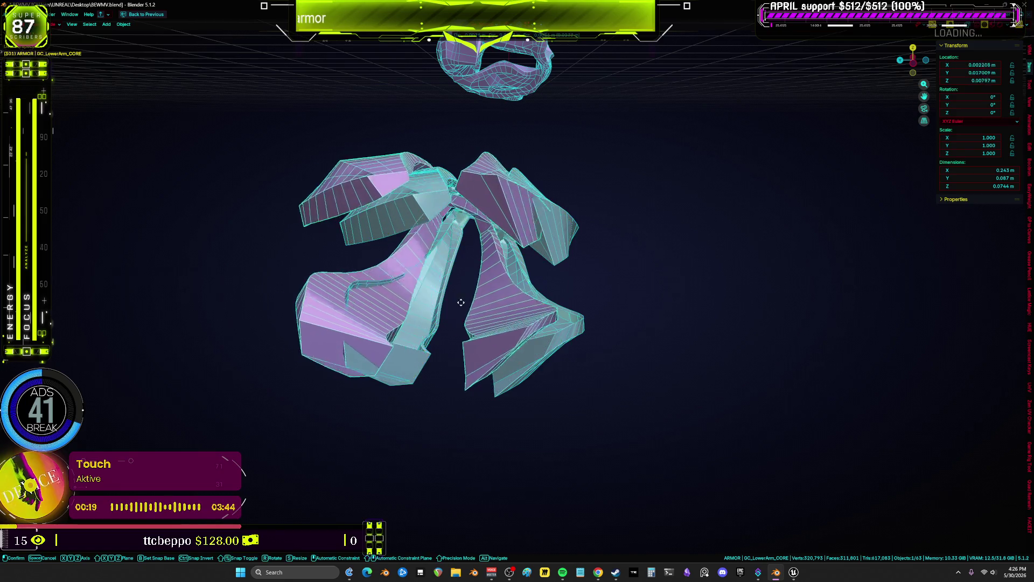
scroll(462, 300, "up", 4)
key("g")
left_click(368, 294)
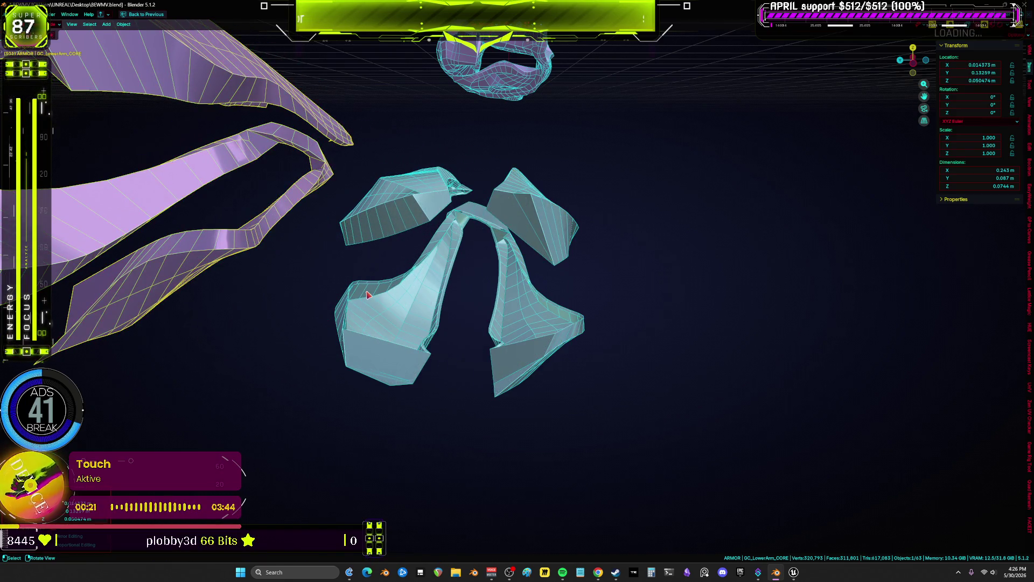
left_click(393, 301)
scroll(388, 303, "up", 5)
left_click(378, 307, "shift")
middle_click_drag(379, 305, 391, 299)
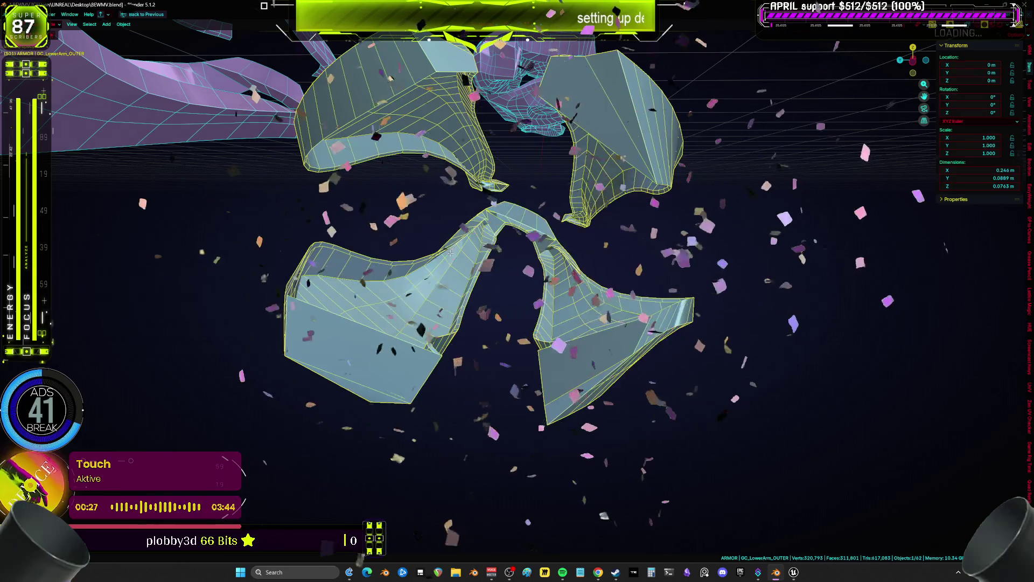
Merge vertices by distance on the outer shell, finding no overlaps.
key("Tab")
key("m")
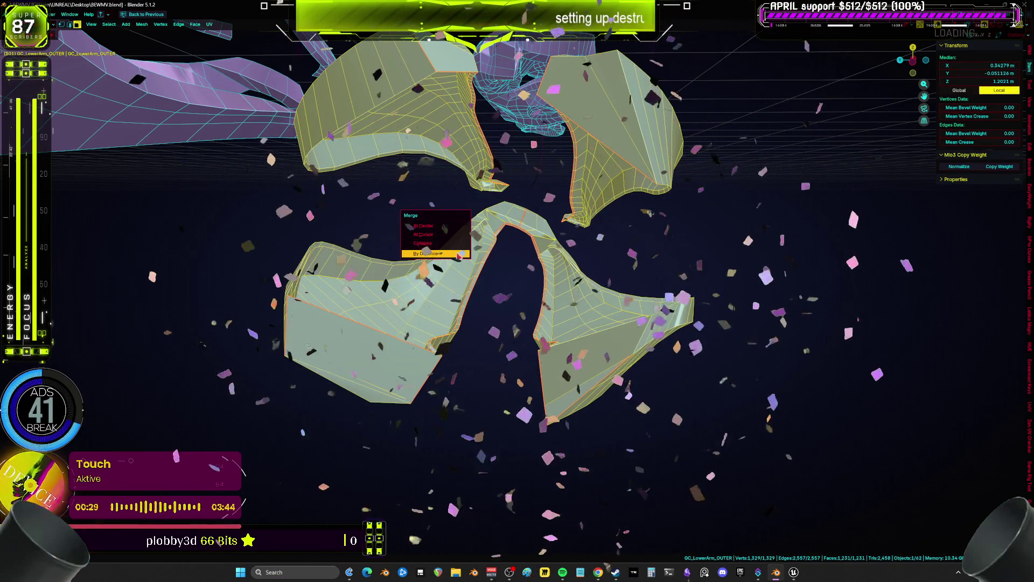
left_click(459, 254)
Select the face loop along the shell's upper rim in face select mode.
left_click(353, 277)
mouse_move(352, 274)
middle_mouse_down()
mouse_move(377, 258)
mouse_move(334, 294)
middle_mouse_up()
scroll(333, 295, "up", 3)
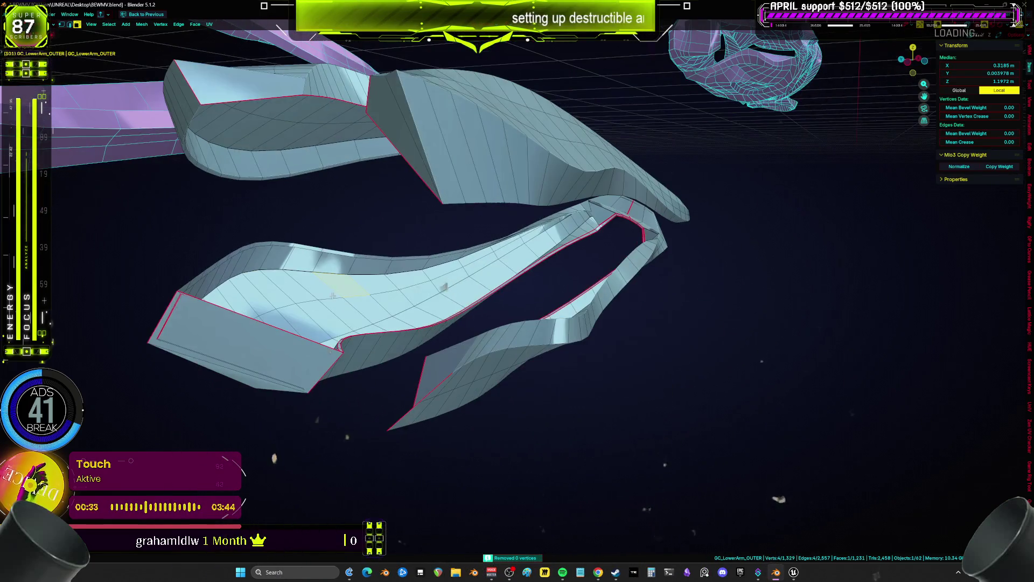
left_click(352, 272, "alt")
middle_click_drag(340, 281, 453, 266)
scroll(484, 264, "up", 3)
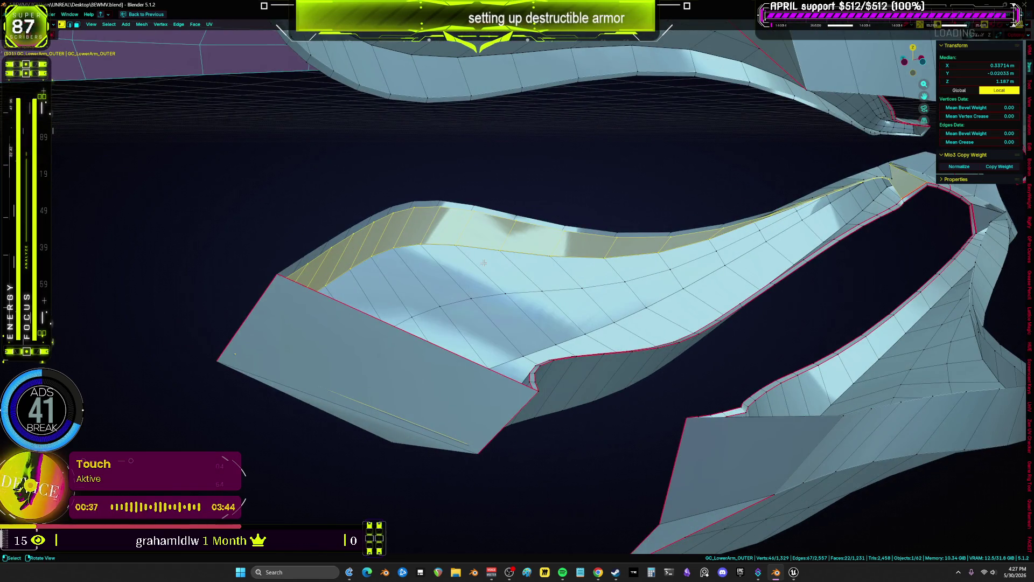
key("3")
scroll(484, 262, "up", 4)
middle_click_drag(517, 264, 580, 268)
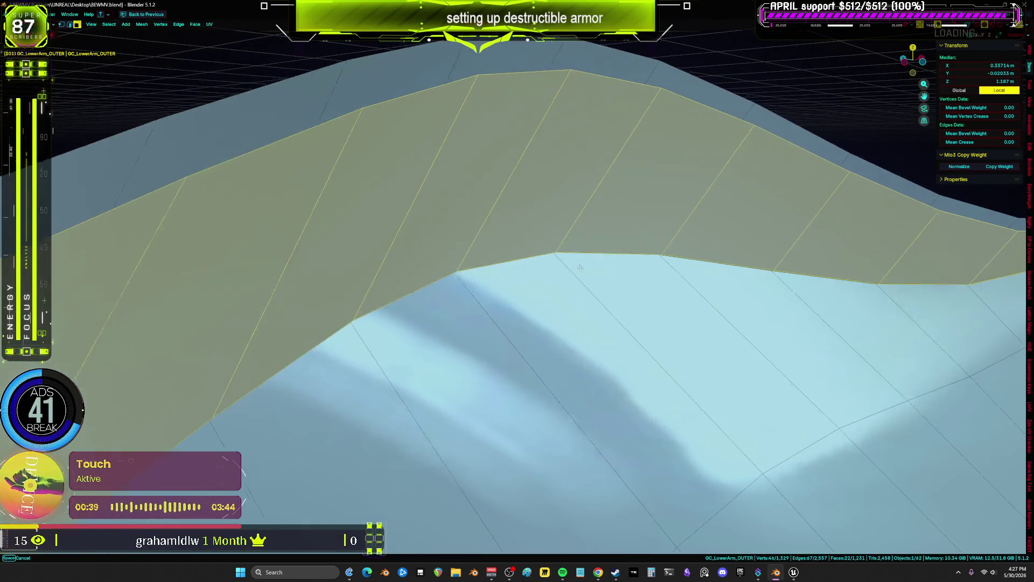
scroll(580, 268, "down", 6)
Fatten the upper rim faces slightly outward with Alt+S.
key("alt+s")
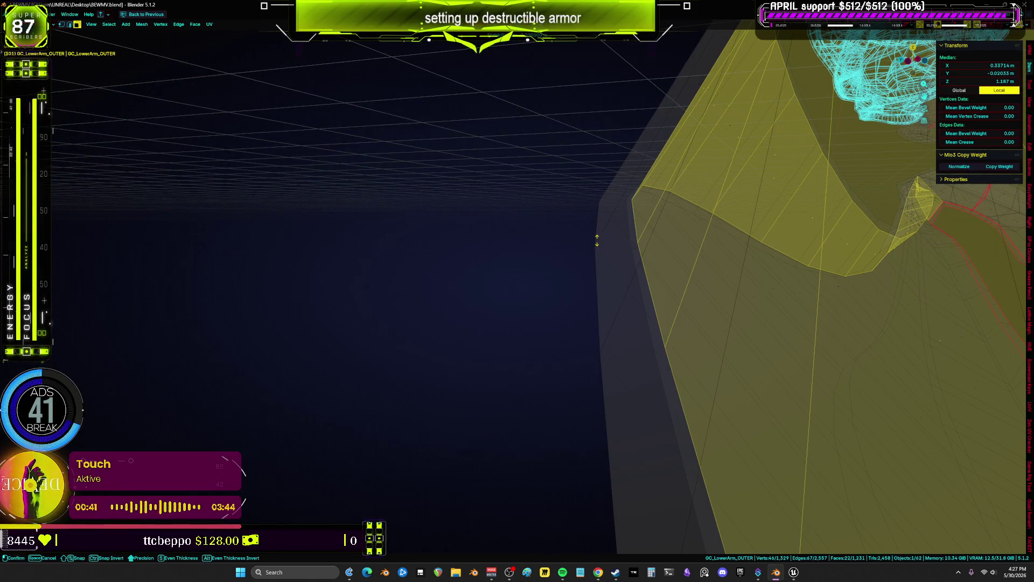
mouse_move(600, 231)
middle_mouse_down()
mouse_move(579, 257)
mouse_move(596, 253)
mouse_move(586, 250)
middle_mouse_up()
left_click(601, 238)
scroll(598, 238, "down", 5)
scroll(579, 257, "up", 3)
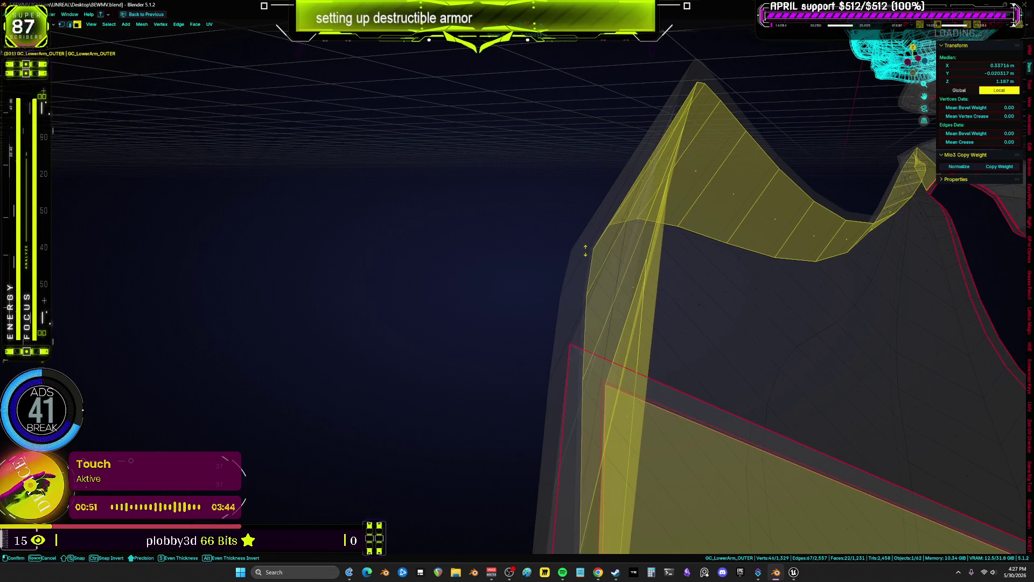
left_click(585, 252)
key("alt+s")
left_click(585, 251)
Frame the rim strip and select a single rim vertex in vertex mode.
key("KP_Decimal")
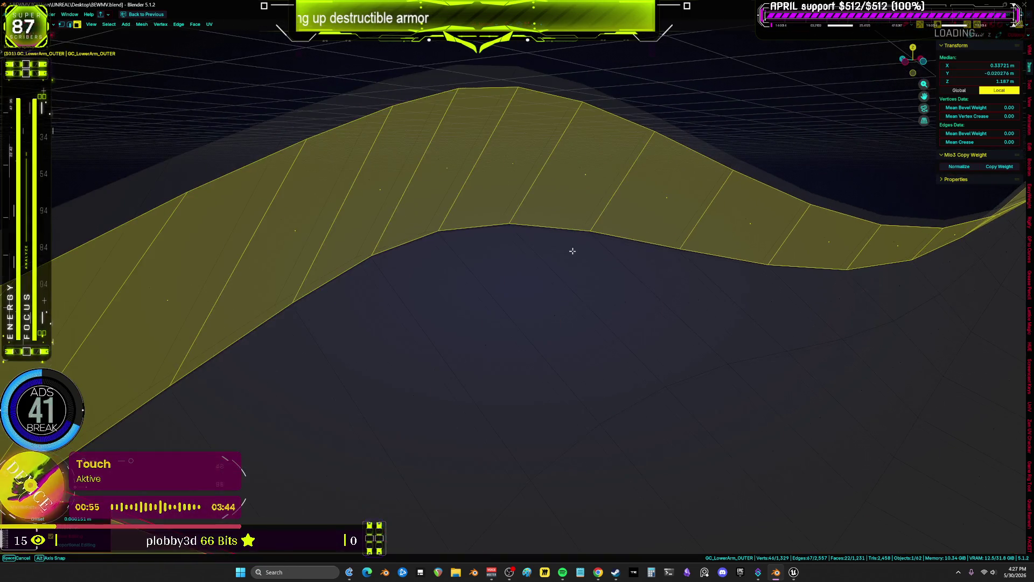
mouse_move(544, 250)
middle_mouse_down()
mouse_move(491, 257)
mouse_move(512, 272)
mouse_move(501, 277)
mouse_move(429, 284)
middle_mouse_up()
scroll(491, 257, "down", 8)
scroll(429, 284, "up", 3)
mouse_move(474, 323)
middle_mouse_down()
mouse_move(466, 328)
mouse_move(613, 272)
mouse_move(595, 276)
middle_mouse_up()
key("3")
scroll(614, 250, "up", 3)
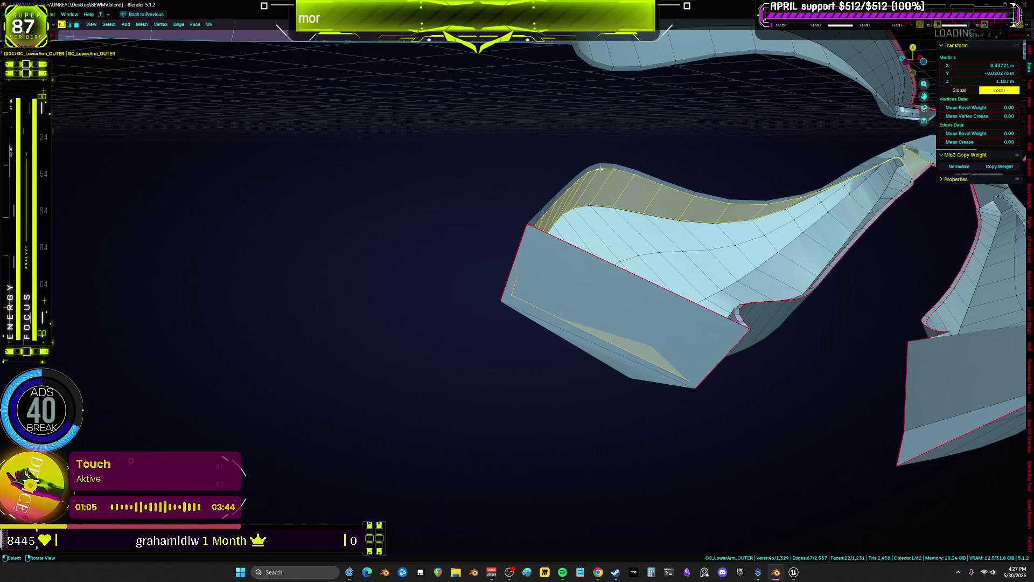
key("1")
left_click(600, 169)
scroll(593, 177, "up", 6)
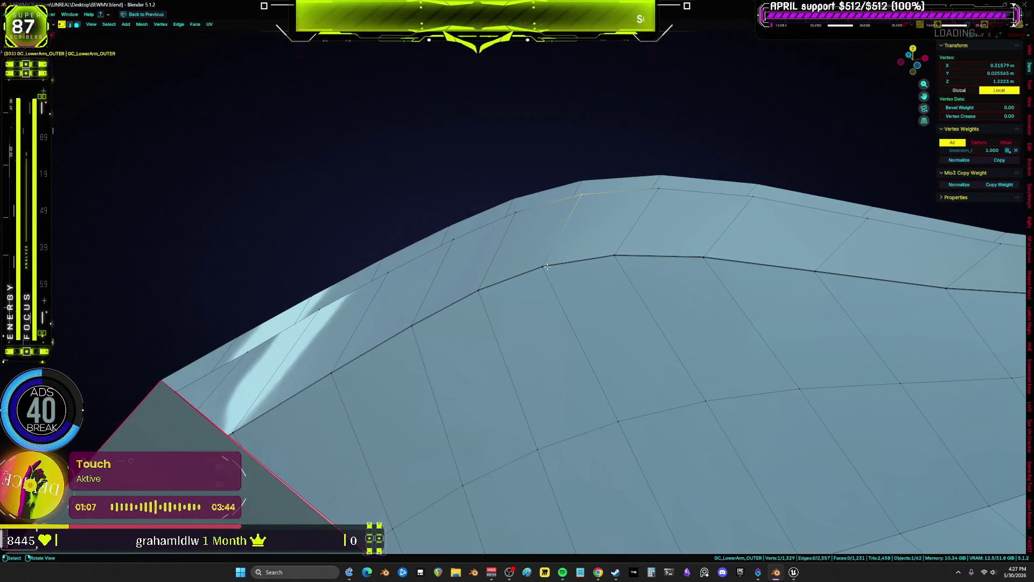
Clear the selection and select linked geometry to pick one connected shell piece.
key("a")
key("alt+a")
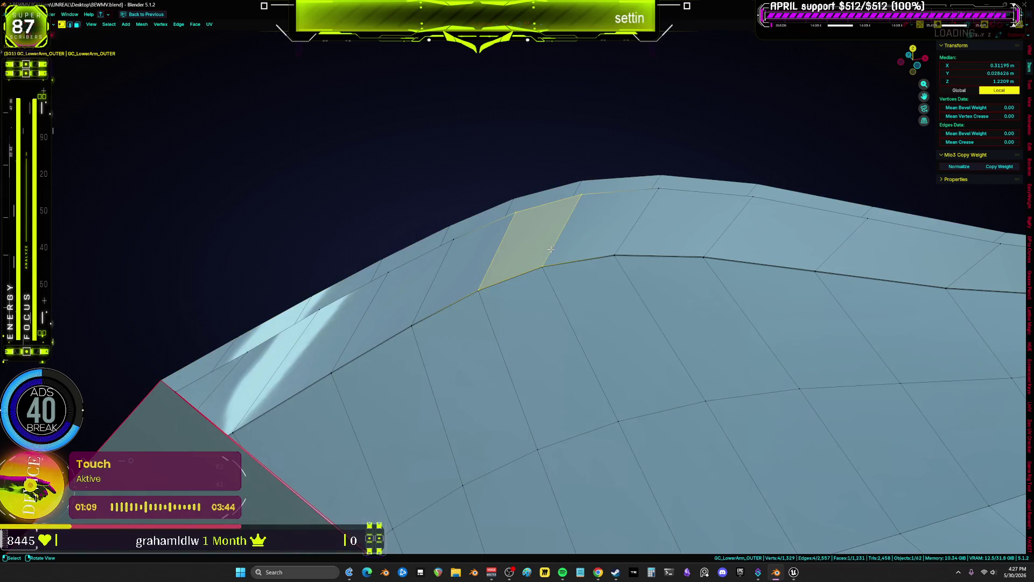
key("l")
scroll(544, 260, "down", 5)
middle_click_drag(592, 264, 656, 272)
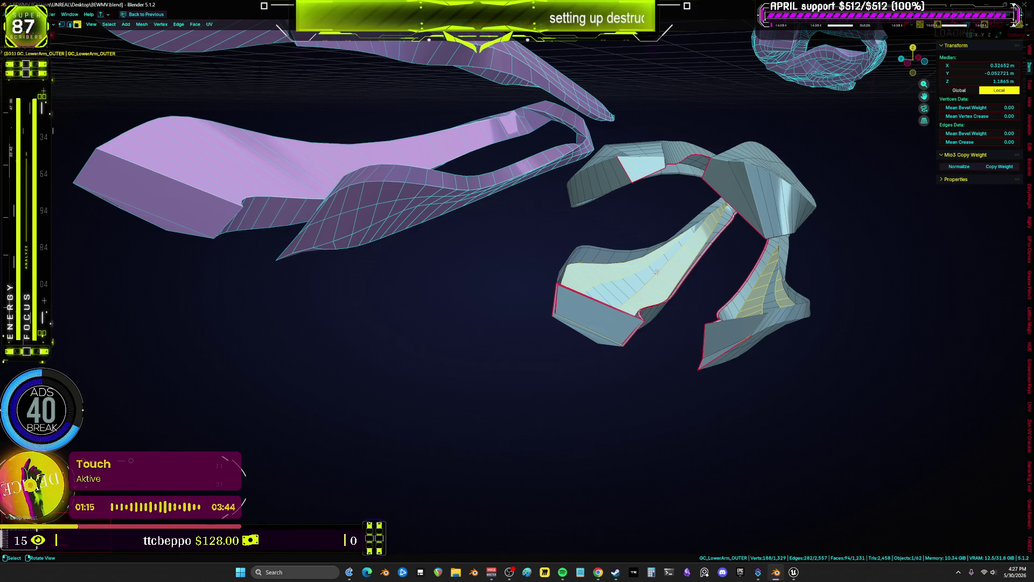
scroll(656, 272, "up", 2)
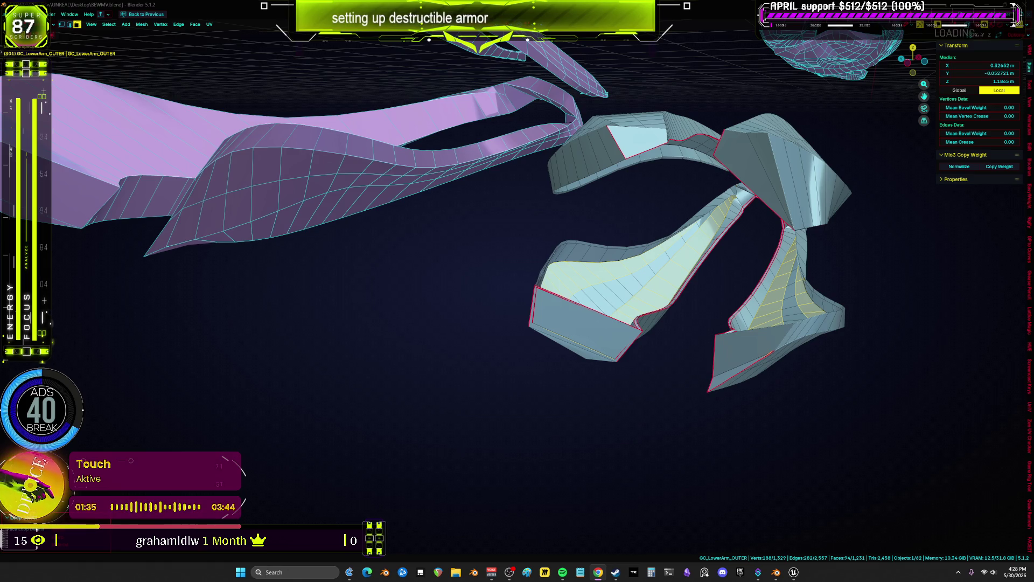
In vertex select mode, select the rim edge loop on the LowerArm outer shell.
middle_click_drag(497, 57, 501, 243)
key("a")
mouse_move(502, 343)
middle_mouse_down()
mouse_move(485, 268)
mouse_move(411, 250)
mouse_move(418, 256)
mouse_move(431, 239)
middle_mouse_up()
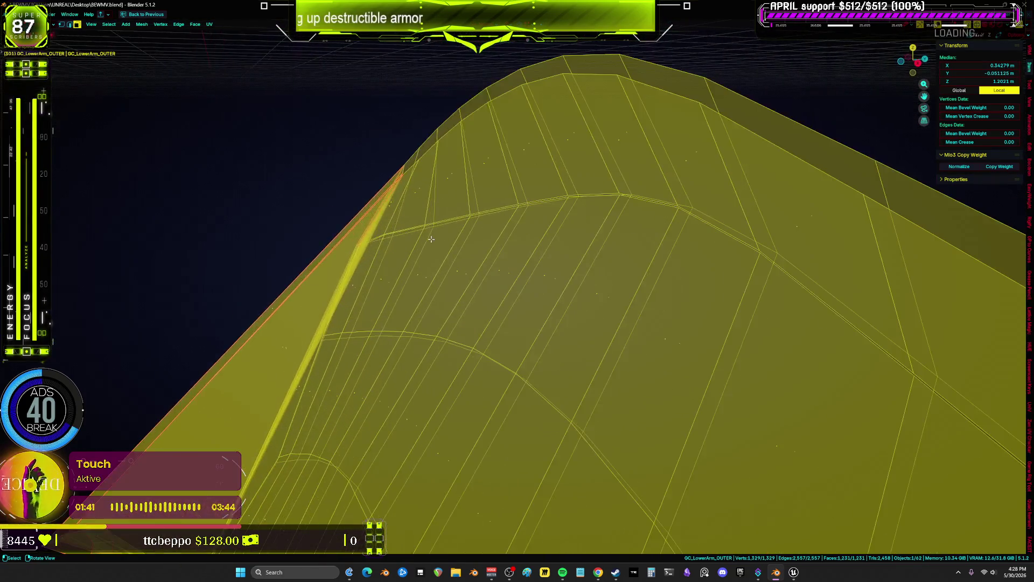
scroll(431, 238, "down", 3)
key("alt+a")
left_click(447, 236, "alt")
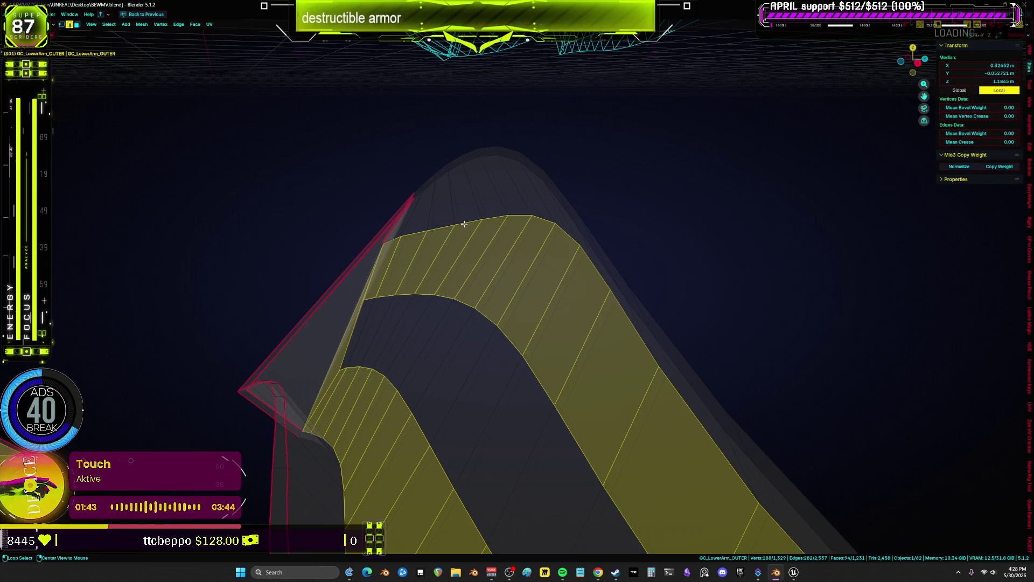
key("1")
left_click(463, 224, "alt")
mouse_move(463, 224)
middle_mouse_down()
mouse_move(455, 250)
mouse_move(513, 233)
mouse_move(599, 258)
mouse_move(587, 249)
middle_mouse_up()
scroll(587, 250, "up", 6)
Switch between solid and see-through shading while selecting a shorter rim edge loop.
key("z")
left_click(530, 195)
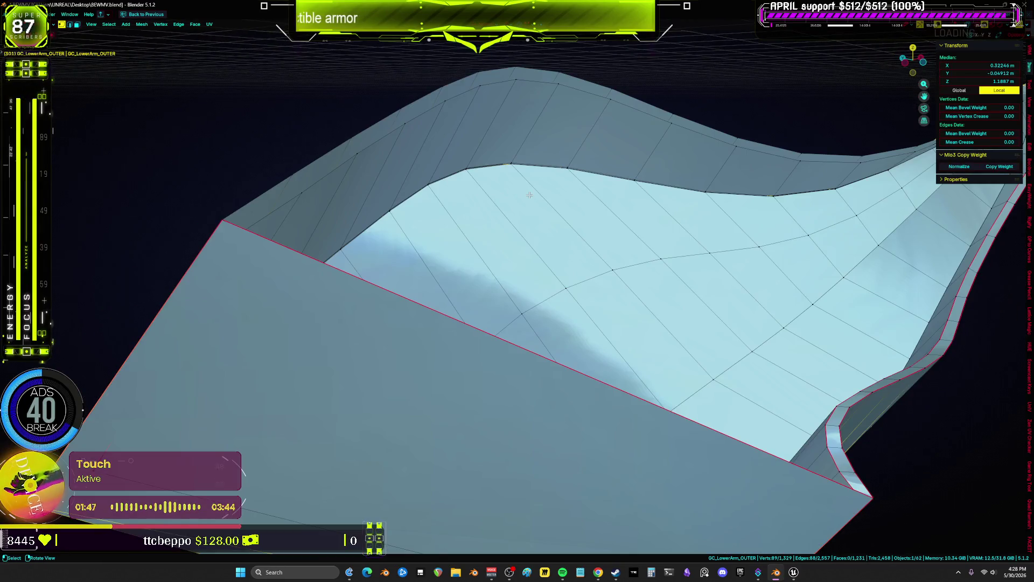
left_click(531, 196, "alt")
key("alt+z")
scroll(533, 198, "down", 3)
mouse_move(533, 198)
middle_mouse_down()
mouse_move(545, 199)
mouse_move(485, 196)
mouse_move(482, 224)
mouse_move(599, 210)
mouse_move(505, 319)
middle_mouse_up()
scroll(479, 194, "up", 4)
key("alt+z")
key("alt+z")
Snap the near-overlapping seam vertex onto the rim edge, then return to Object Mode.
left_click(582, 208)
middle_click_drag(529, 348, 517, 258)
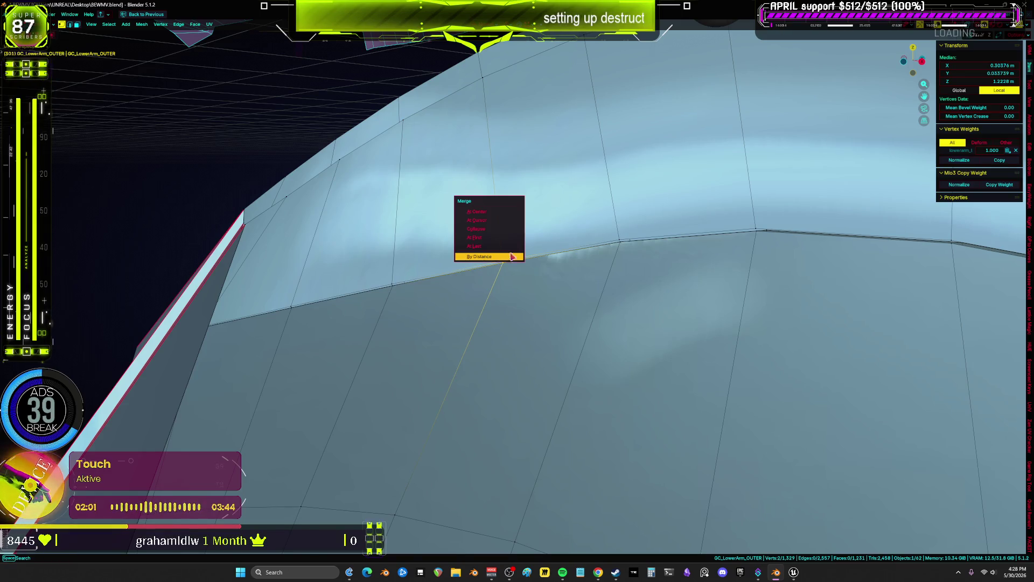
left_click(499, 211)
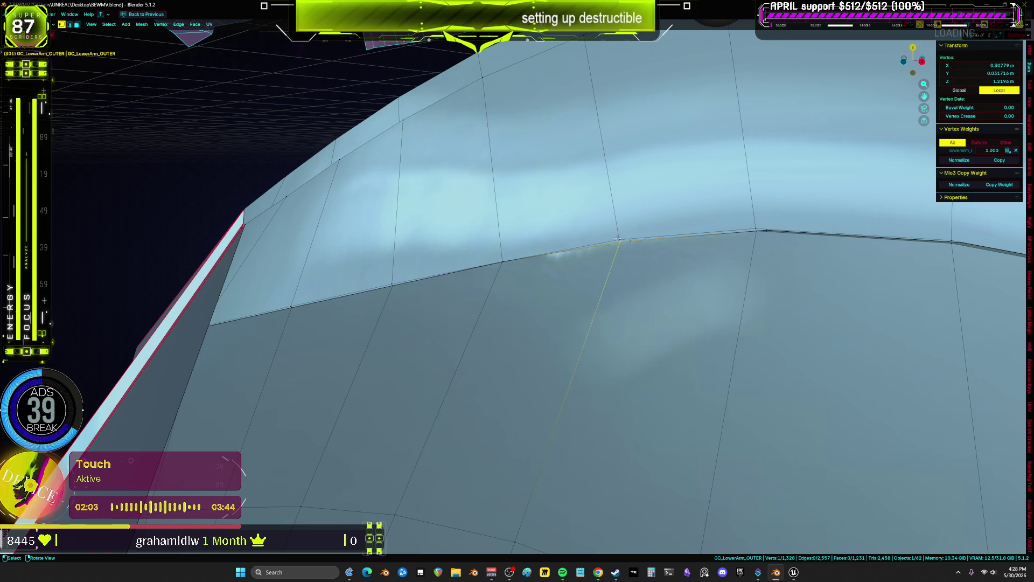
left_click(506, 260)
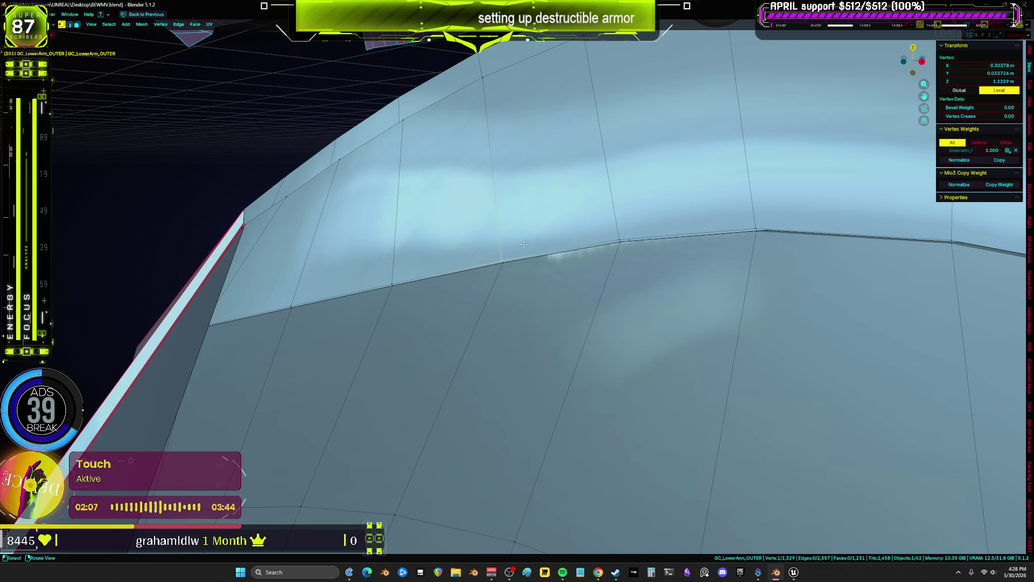
key("ctrl+shift+Tab")
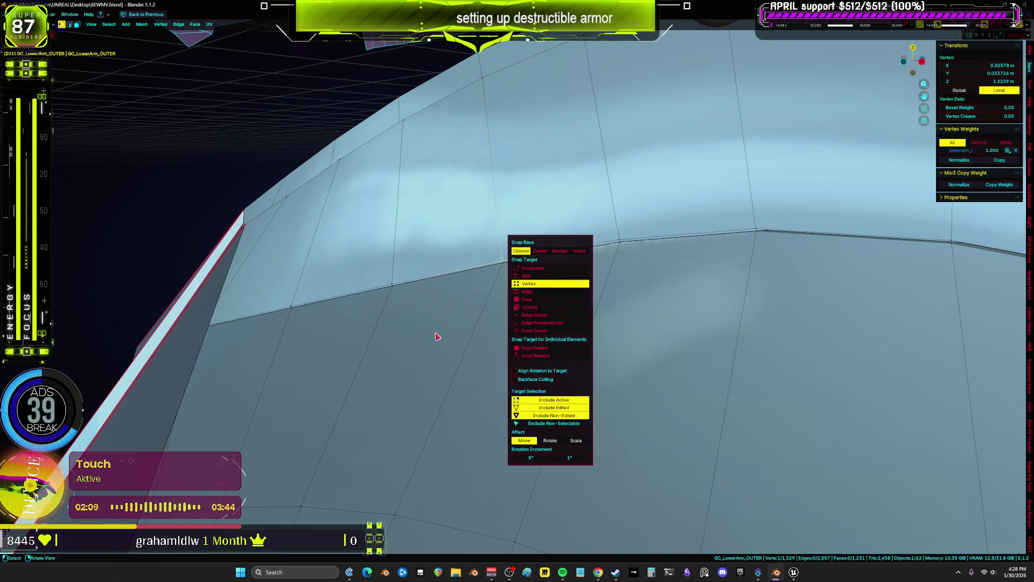
left_click(502, 263)
middle_click_drag(502, 262, 571, 252)
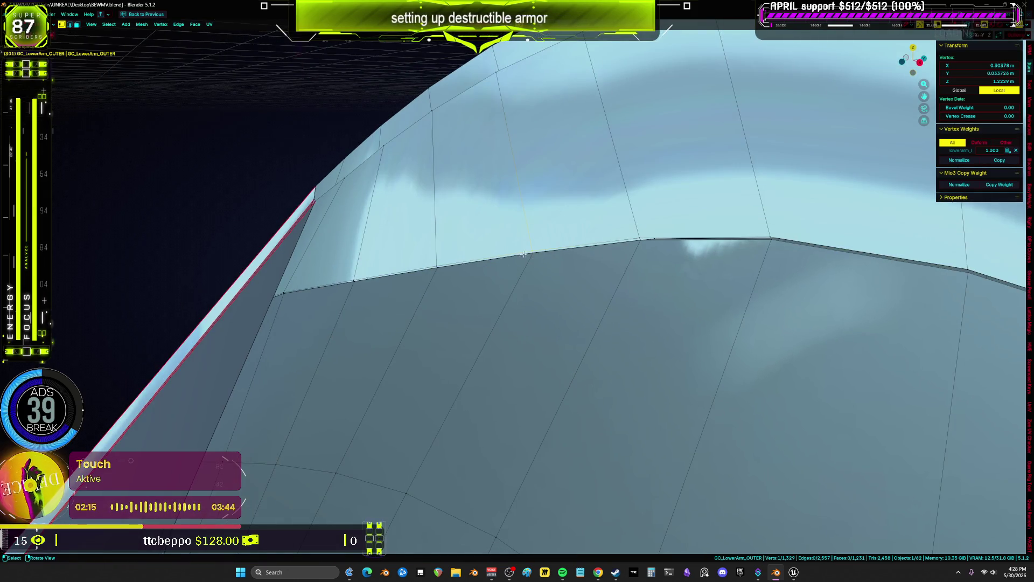
key("Tab")
scroll(517, 264, "down", 5)
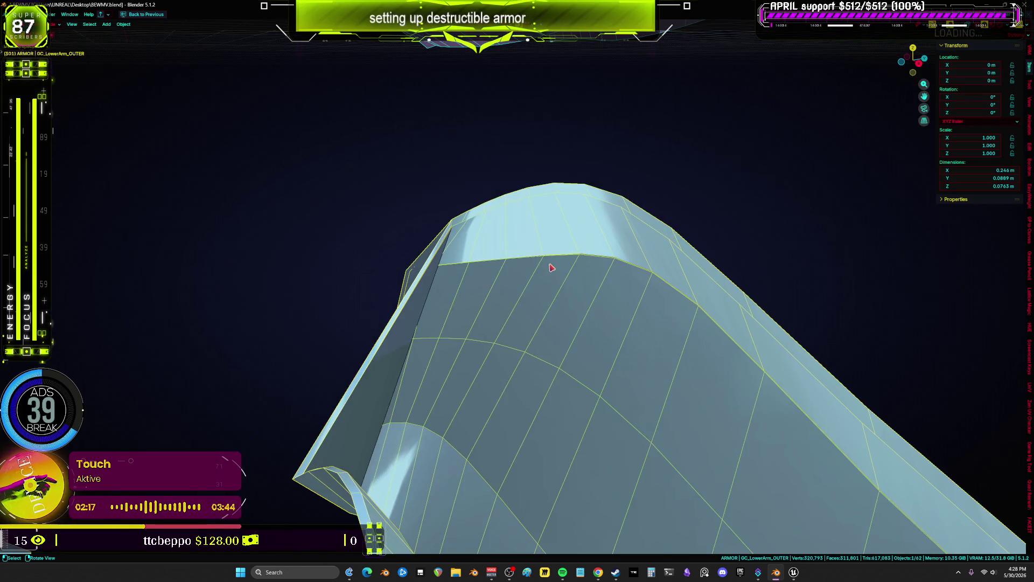
In Edit Mode, clear the face selection and select the seam's corner vertex in vertex mode.
mouse_move(525, 288)
middle_mouse_down()
mouse_move(403, 280)
mouse_move(393, 322)
mouse_move(532, 339)
mouse_move(408, 354)
mouse_move(409, 331)
mouse_move(393, 322)
mouse_move(422, 291)
middle_mouse_up()
key("Tab")
left_click(407, 352, "shift")
left_click(380, 320)
key("alt+a")
key("1")
scroll(387, 275, "up", 2)
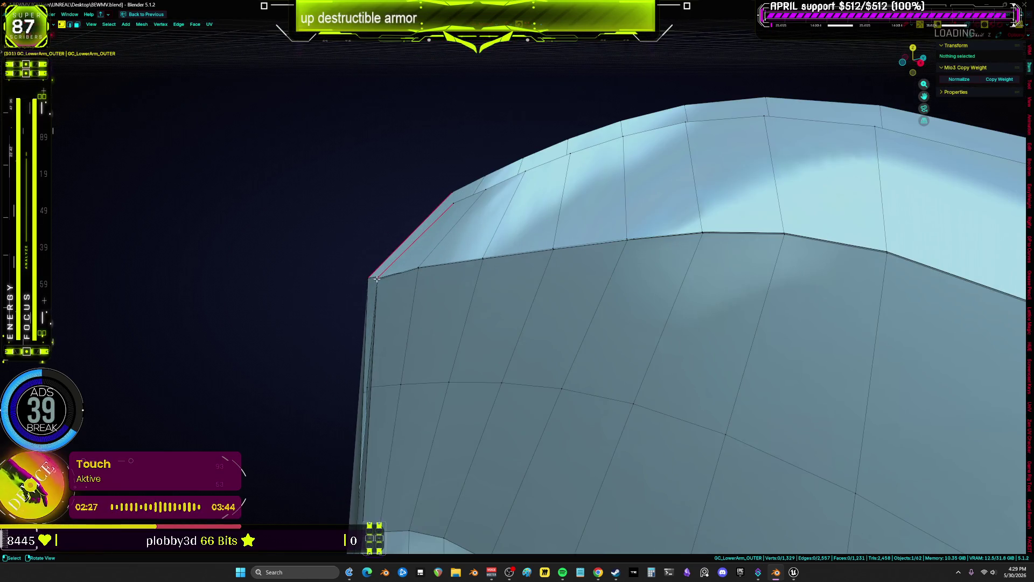
left_click(375, 277, "shift")
scroll(392, 280, "up", 3)
mouse_move(392, 279)
middle_mouse_down()
mouse_move(512, 334)
mouse_move(566, 376)
mouse_move(701, 351)
mouse_move(567, 334)
middle_mouse_up()
key("Tab")
Reselect the GC_LowerArm_OUTER shell, re-enter Edit Mode and restore the full workspace layout.
mouse_move(536, 366)
middle_mouse_down()
mouse_move(541, 346)
mouse_move(515, 345)
middle_mouse_up()
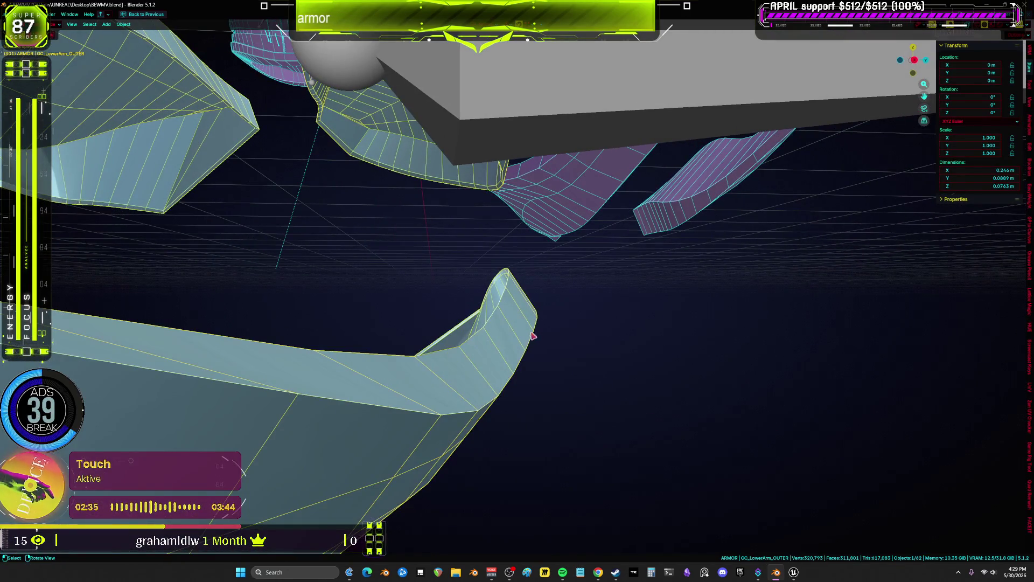
left_click_drag(558, 342, 562, 344)
left_click(557, 346)
mouse_move(538, 352)
middle_mouse_down()
mouse_move(561, 349)
mouse_move(596, 377)
mouse_move(563, 366)
middle_mouse_up()
key("Tab")
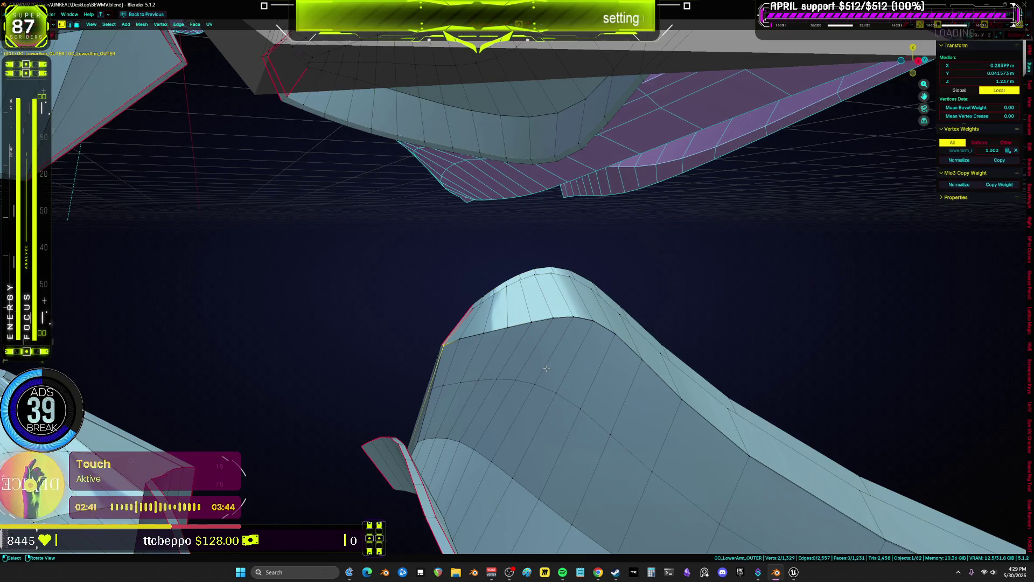
scroll(470, 353, "up", 10)
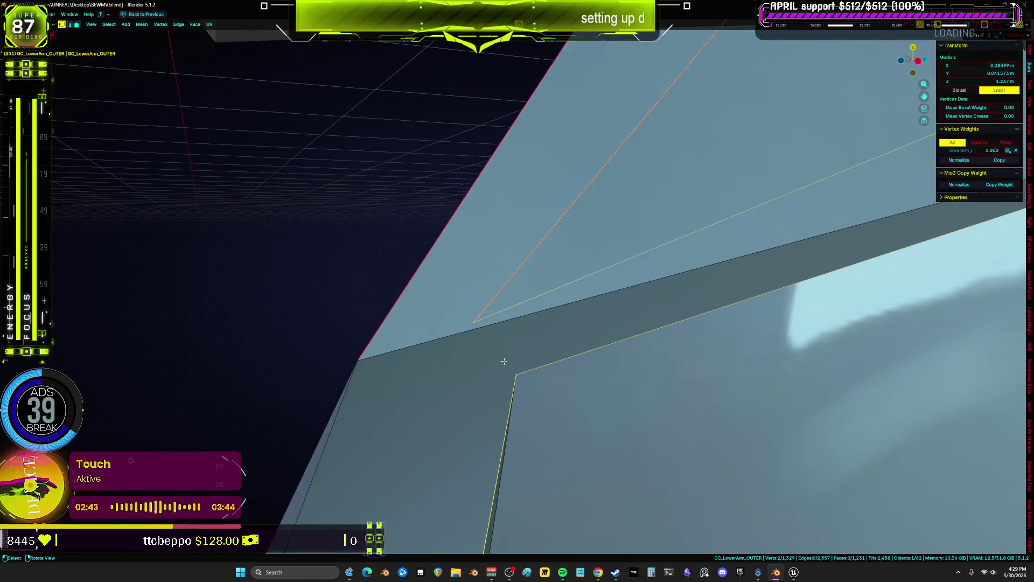
key("g")
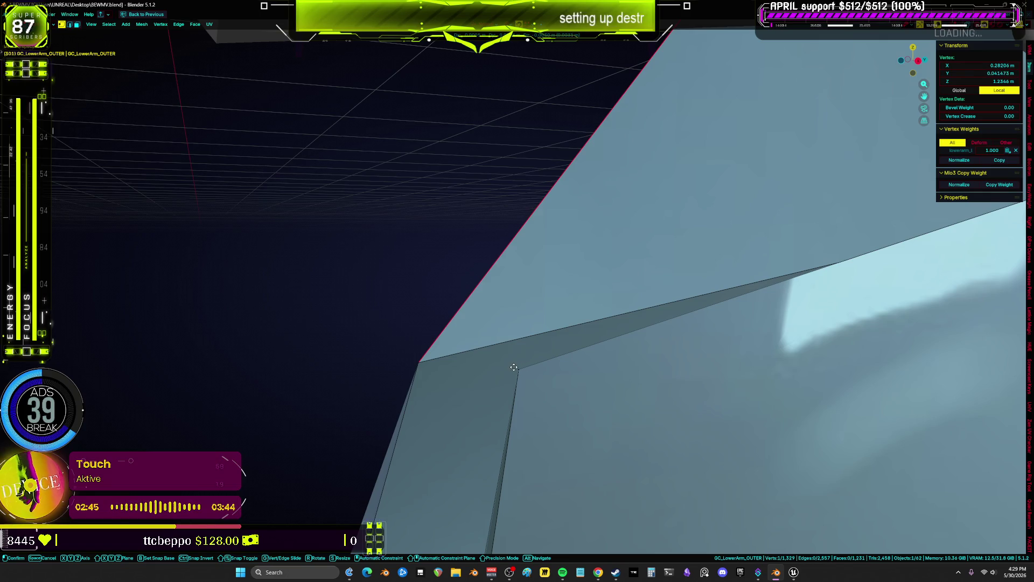
right_click(514, 367)
key("ctrl+space")
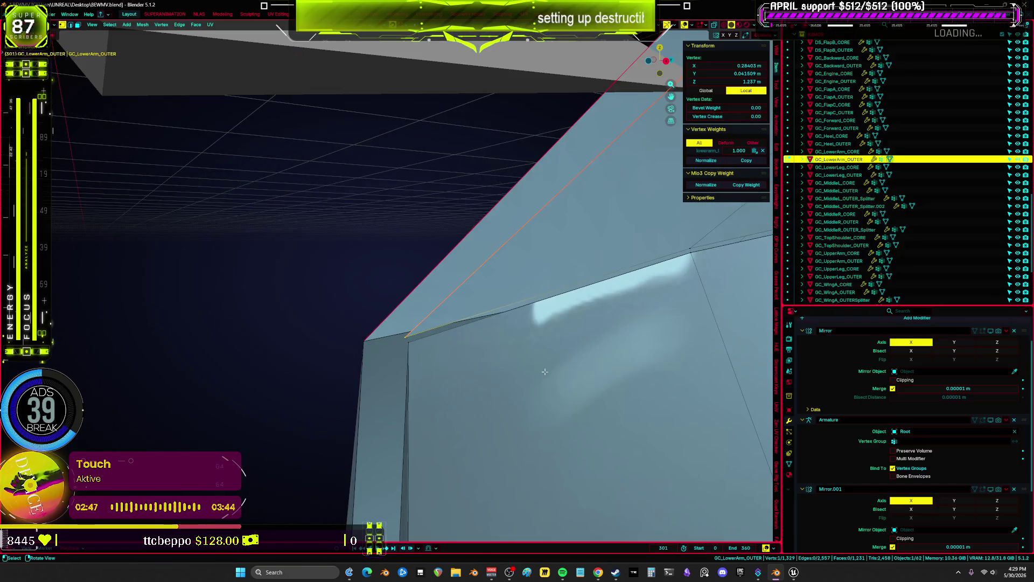
Turn off Armature.002's viewport display in the shell's modifier stack.
scroll(894, 458, "down", 5)
left_click_drag(996, 491, 976, 492)
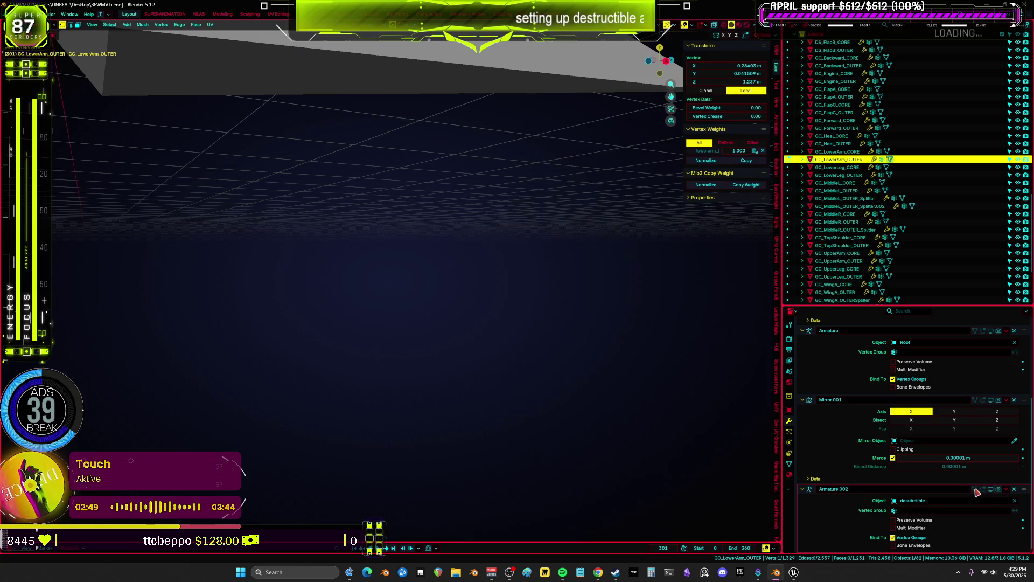
scroll(300, 269, "down", 10)
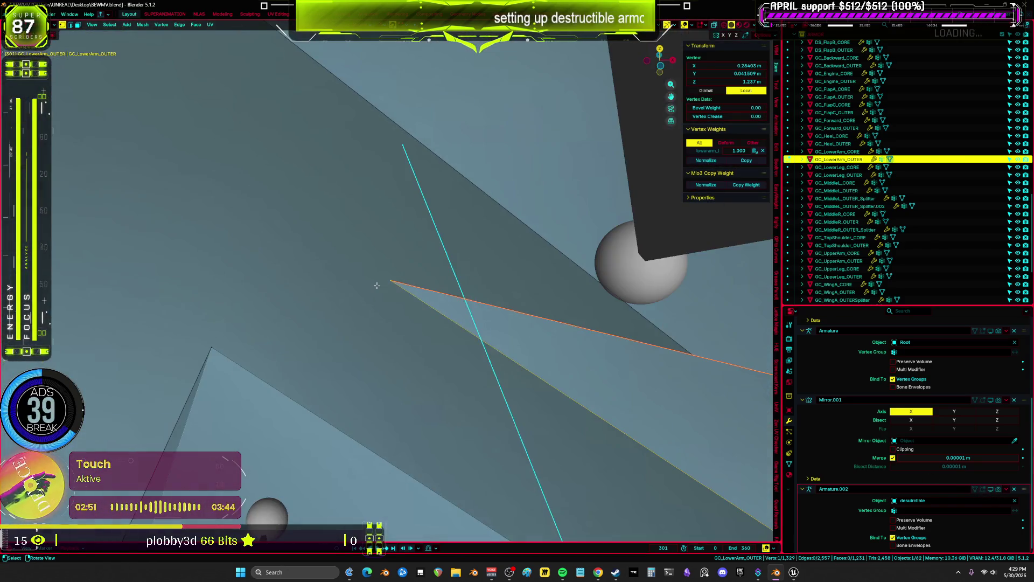
middle_click_drag(345, 280, 418, 288)
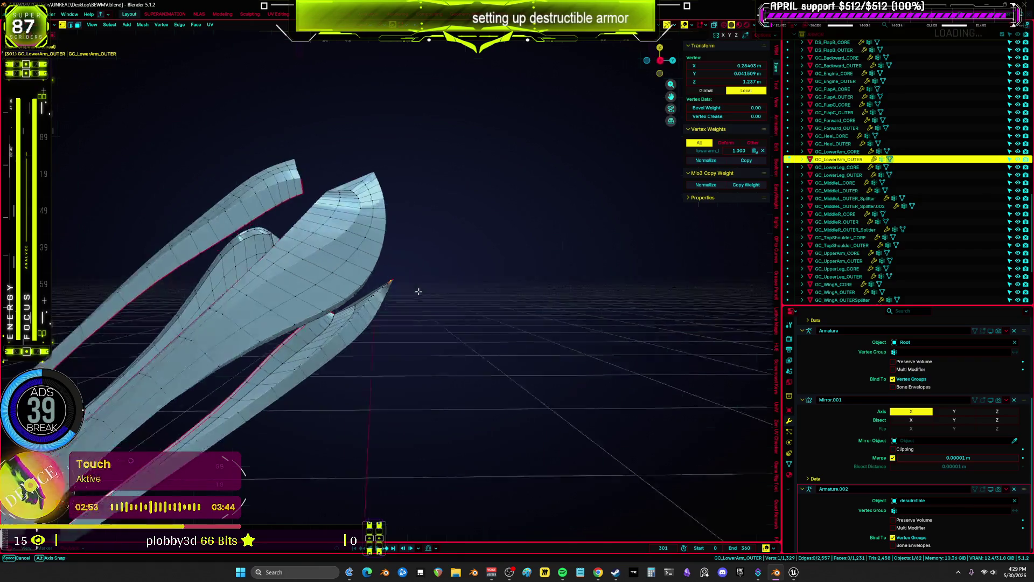
scroll(418, 289, "up", 8)
middle_click_drag(347, 242, 328, 301)
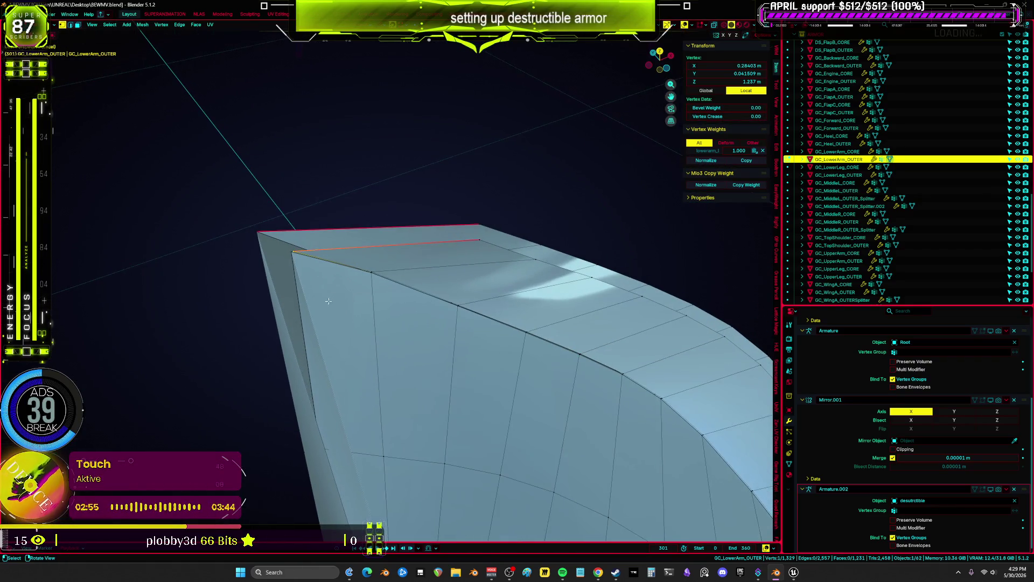
scroll(290, 256, "up", 6)
Move the selected top-seam edge to close the gap.
key("g")
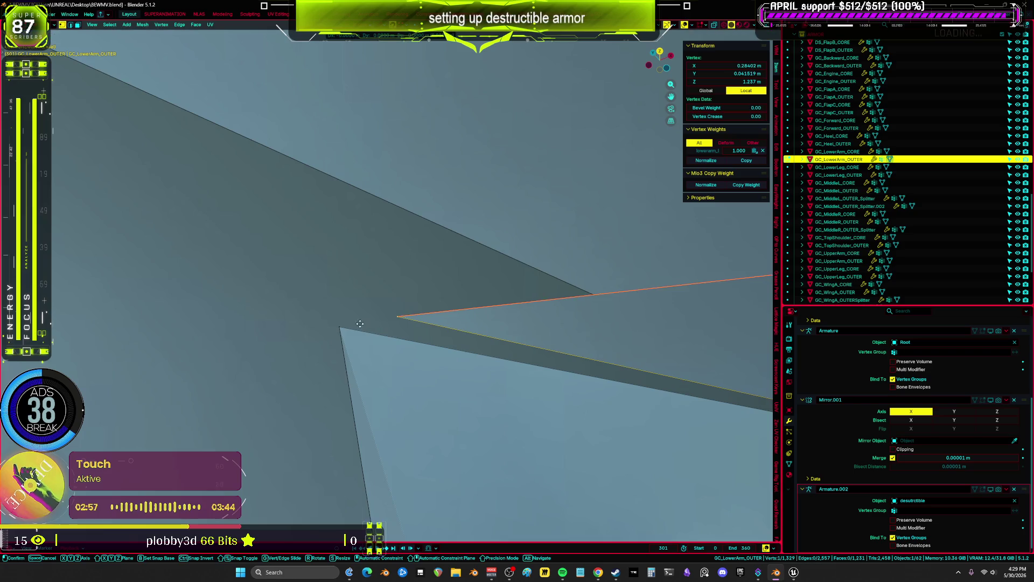
middle_click_drag(344, 329, 441, 304)
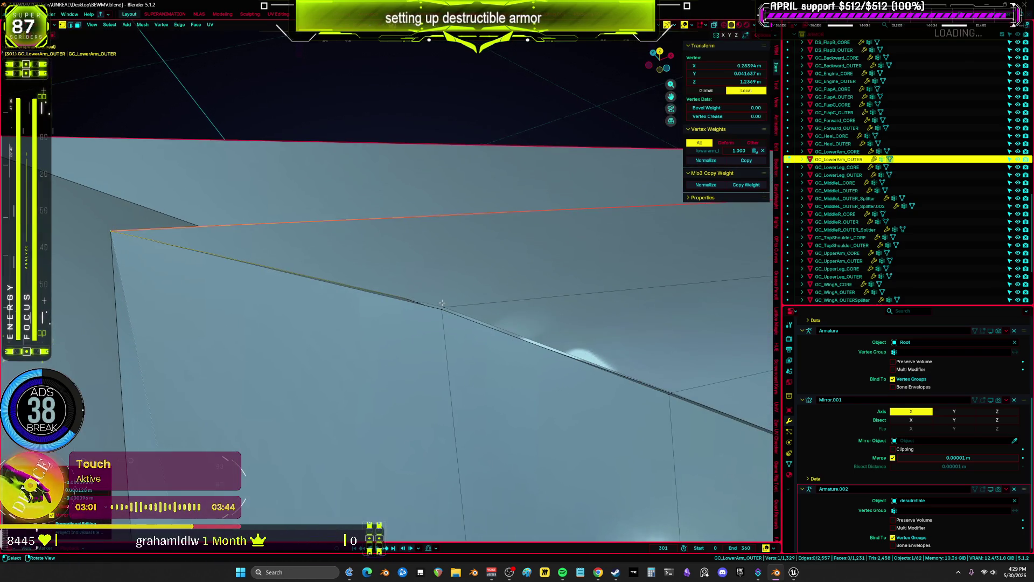
middle_click_drag(700, 372, 591, 354, "shift")
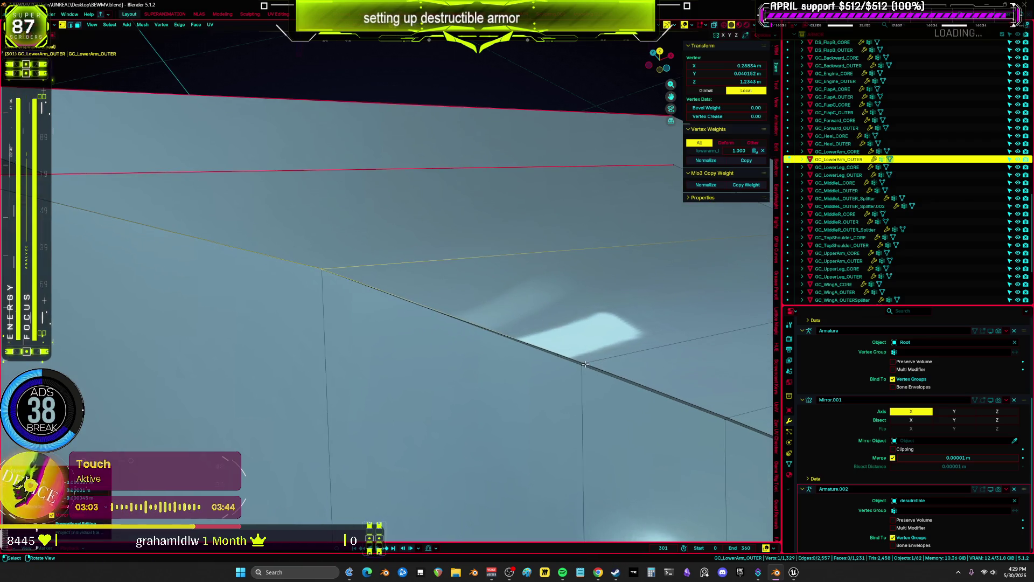
middle_click_drag(704, 386, 500, 308)
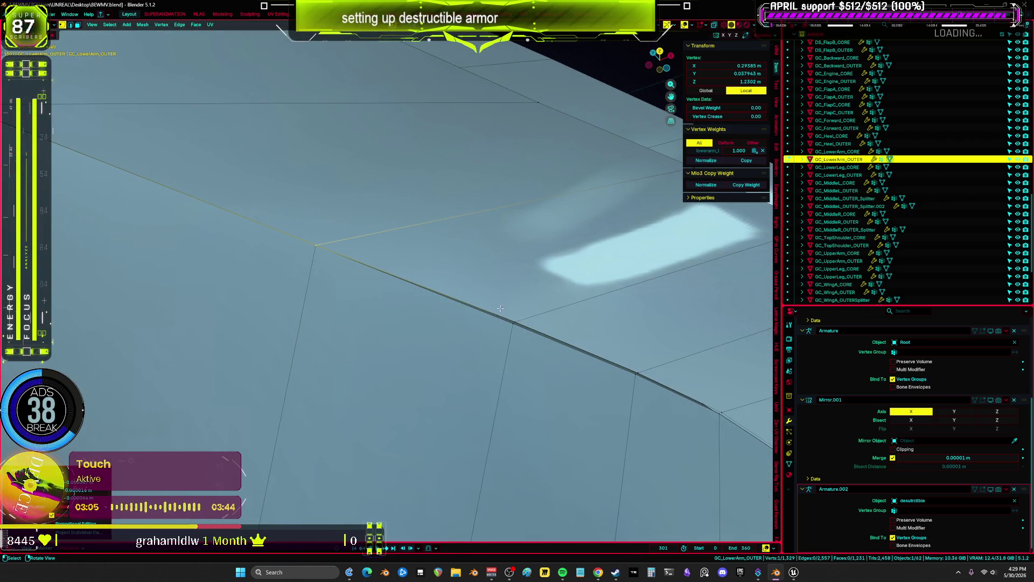
mouse_move(636, 371)
middle_mouse_down()
mouse_move(427, 288)
mouse_move(510, 268)
middle_mouse_up()
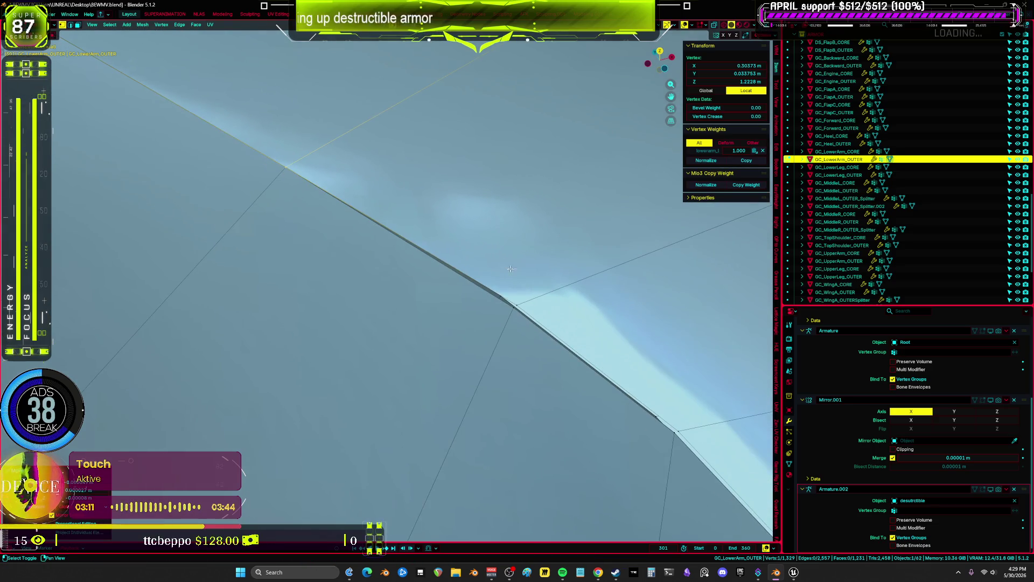
left_click(676, 431)
middle_click_drag(676, 431, 501, 230)
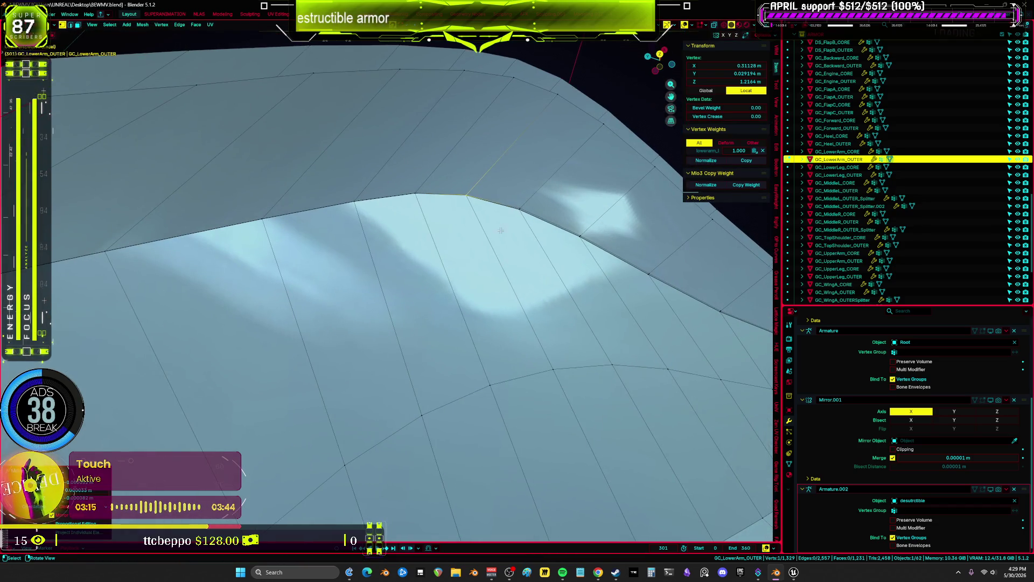
mouse_move(590, 232)
middle_mouse_down()
mouse_move(562, 316)
mouse_move(523, 297)
mouse_move(538, 296)
mouse_move(527, 302)
middle_mouse_up()
left_click(561, 316)
Nudge the corner vertex onto the plate edge, near X 0.385, Y −0.085, Z 1.139 m.
left_click(529, 302)
mouse_move(687, 430)
middle_mouse_down()
mouse_move(558, 341)
mouse_move(445, 303)
mouse_move(428, 248)
middle_mouse_up()
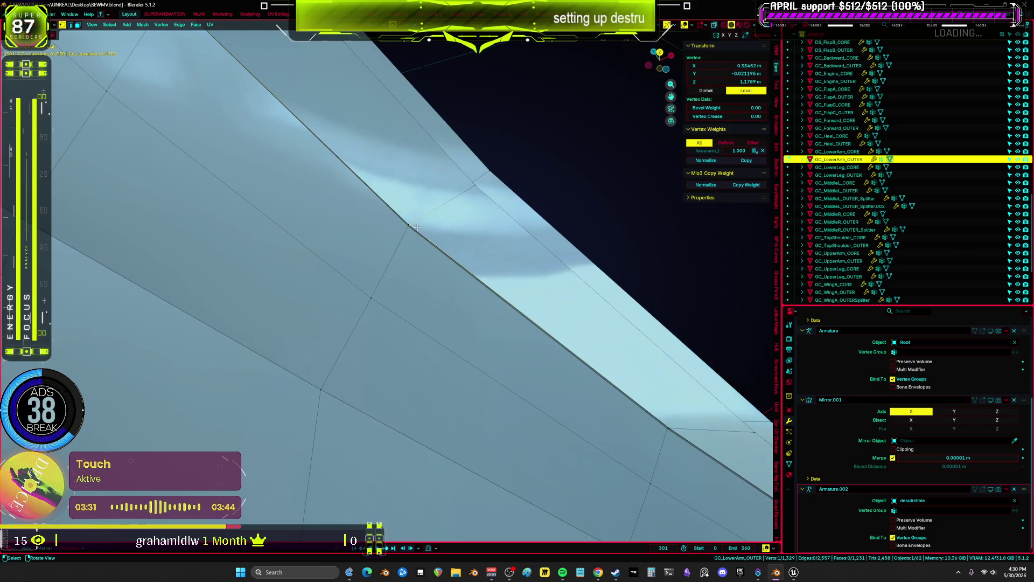
key("g")
mouse_move(633, 375)
middle_mouse_down()
mouse_move(555, 334)
mouse_move(511, 331)
mouse_move(715, 415)
mouse_move(519, 425)
mouse_move(487, 358)
middle_mouse_up()
mouse_move(399, 265)
middle_mouse_down()
mouse_move(559, 383)
mouse_move(483, 332)
mouse_move(486, 383)
mouse_move(437, 358)
mouse_move(575, 357)
mouse_move(510, 439)
mouse_move(503, 434)
mouse_move(538, 423)
middle_mouse_up()
left_click_drag(538, 422, 540, 422)
mouse_move(541, 423)
middle_mouse_down()
mouse_move(645, 387)
mouse_move(497, 493)
mouse_move(675, 481)
mouse_move(398, 392)
mouse_move(422, 347)
mouse_move(428, 354)
middle_mouse_up()
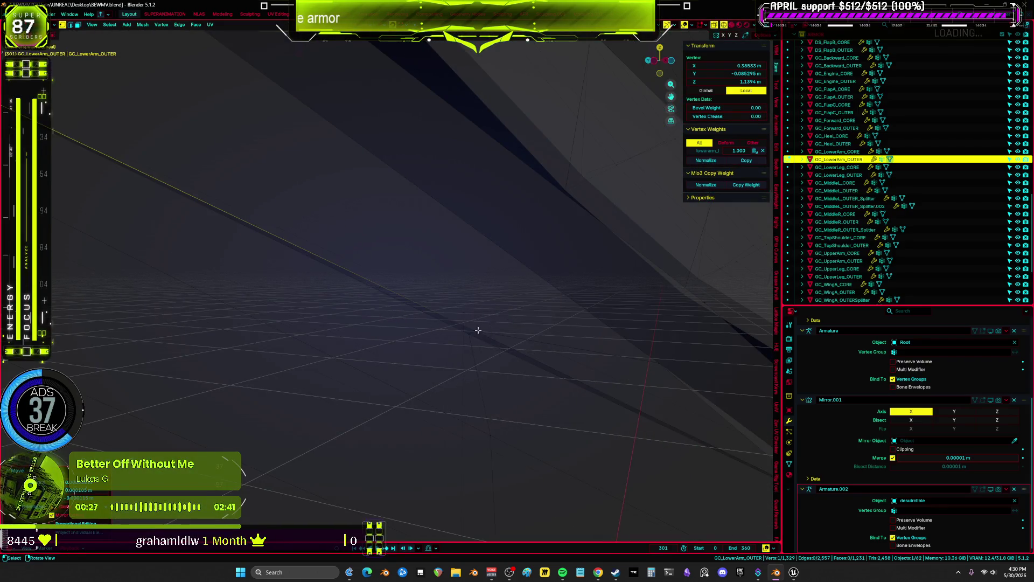
In face select mode, remove the stray seam face and select the two gap vertices.
mouse_move(569, 380)
middle_mouse_down()
mouse_move(515, 333)
mouse_move(560, 353)
mouse_move(533, 418)
mouse_move(545, 363)
mouse_move(572, 328)
middle_mouse_up()
mouse_move(603, 394)
middle_mouse_down()
mouse_move(454, 351)
mouse_move(451, 362)
mouse_move(547, 357)
mouse_move(552, 371)
mouse_move(498, 385)
mouse_move(476, 357)
mouse_move(493, 309)
mouse_move(471, 334)
mouse_move(445, 330)
middle_mouse_up()
key("3")
left_click(477, 357)
left_click(495, 309)
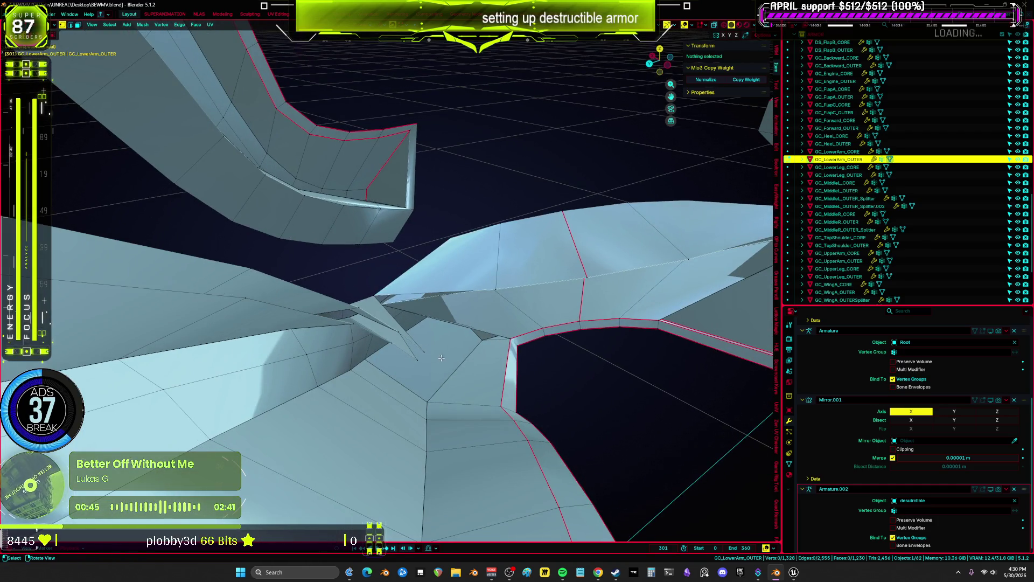
left_click_drag(413, 340, 412, 340)
mouse_move(412, 340)
middle_mouse_down()
mouse_move(359, 346)
mouse_move(324, 293)
mouse_move(362, 296)
mouse_move(395, 344)
mouse_move(441, 352)
middle_mouse_up()
Move the gap vertices and delete the three overlapping faces with X > Faces.
key("g")
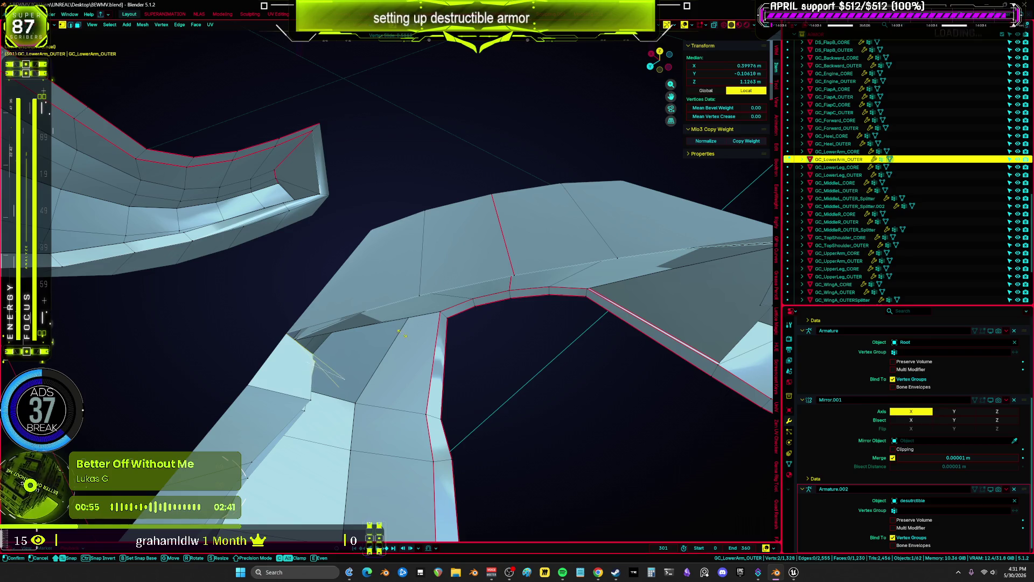
mouse_move(548, 323)
middle_mouse_down()
mouse_move(447, 315)
mouse_move(366, 350)
middle_mouse_up()
left_click(365, 350, "shift")
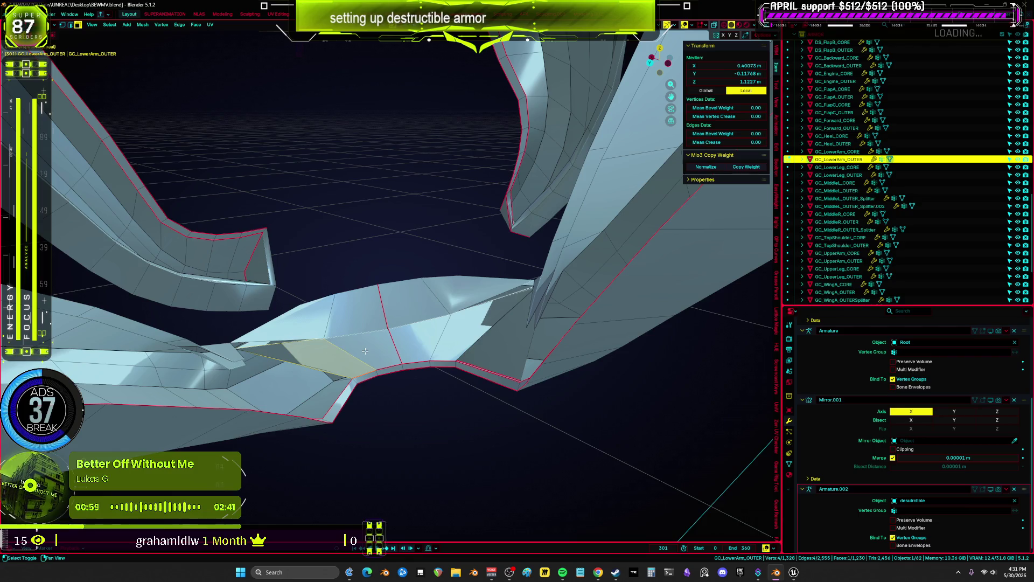
mouse_move(457, 343)
middle_mouse_down()
mouse_move(340, 343)
mouse_move(433, 315)
middle_mouse_up()
left_click(345, 350)
mouse_move(562, 277)
middle_mouse_down()
mouse_move(448, 303)
mouse_move(346, 267)
mouse_move(351, 252)
mouse_move(389, 340)
mouse_move(488, 213)
middle_mouse_up()
key("x")
key("f")
key("a")
key("alt+a")
Slide the seam edge into place, maximize the 3D view and turn on X-ray.
scroll(488, 214, "down", 5)
left_click(463, 210)
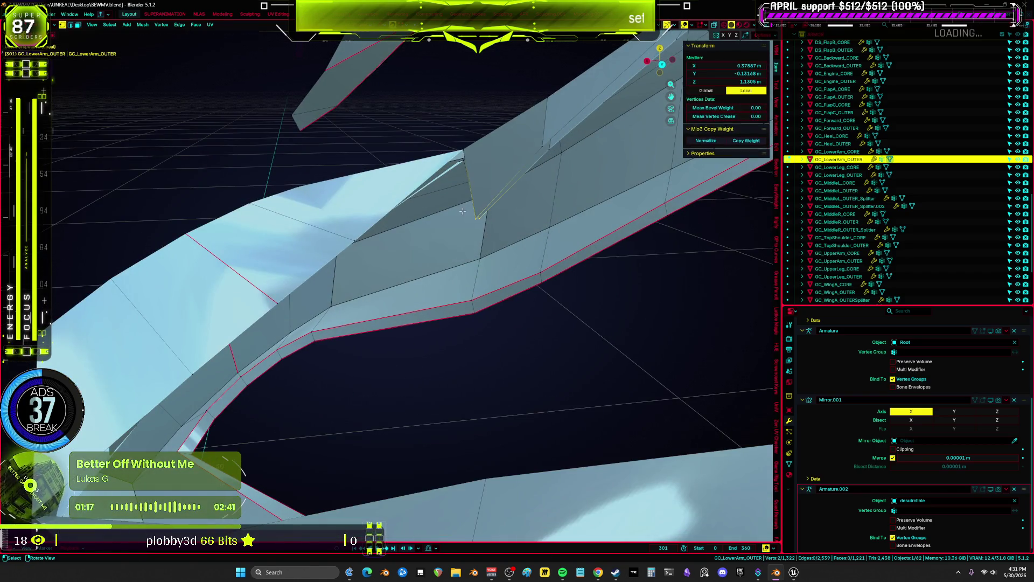
left_click(481, 164)
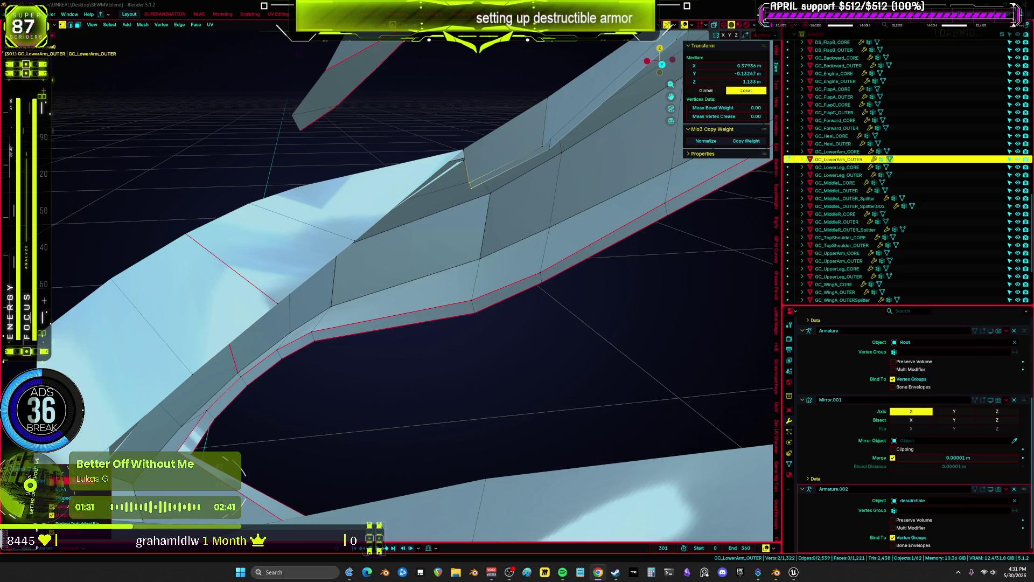
mouse_move(411, 220)
middle_mouse_down()
mouse_move(635, 260)
mouse_move(418, 316)
mouse_move(515, 270)
mouse_move(513, 259)
mouse_move(532, 275)
middle_mouse_up()
key("ctrl+space")
key("alt+z")
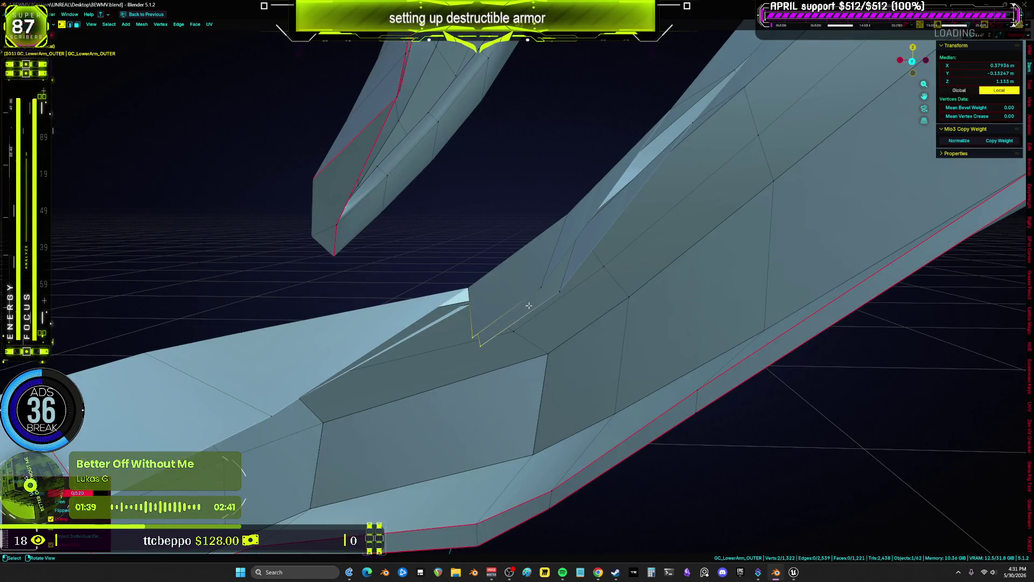
key("ctrl+l")
mouse_move(535, 304)
middle_mouse_down()
mouse_move(516, 325)
mouse_move(541, 307)
middle_mouse_up()
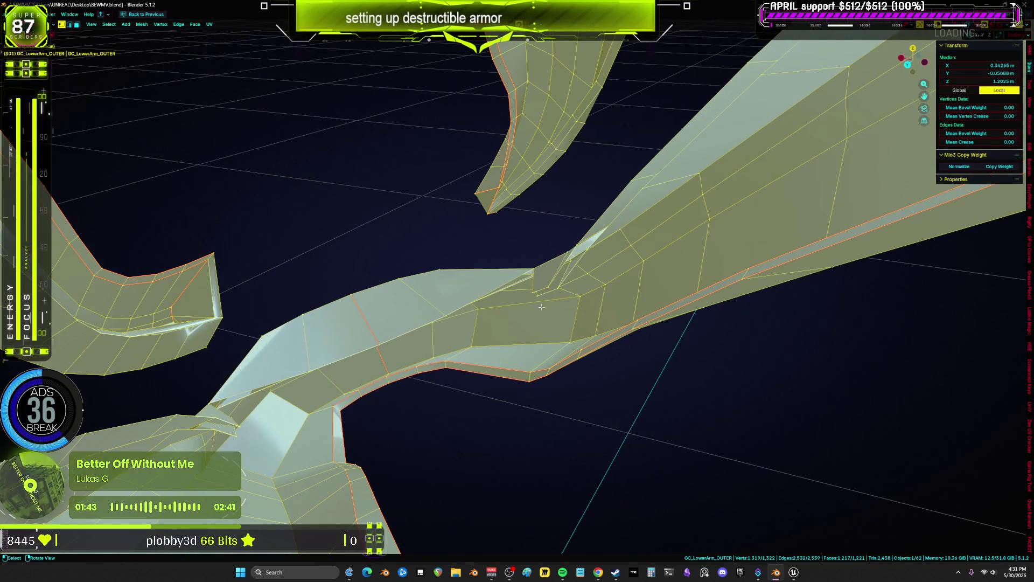
Select the seam-bounded region with Ctrl+L and pull a stray vertex down into place.
key("3")
left_click(586, 267)
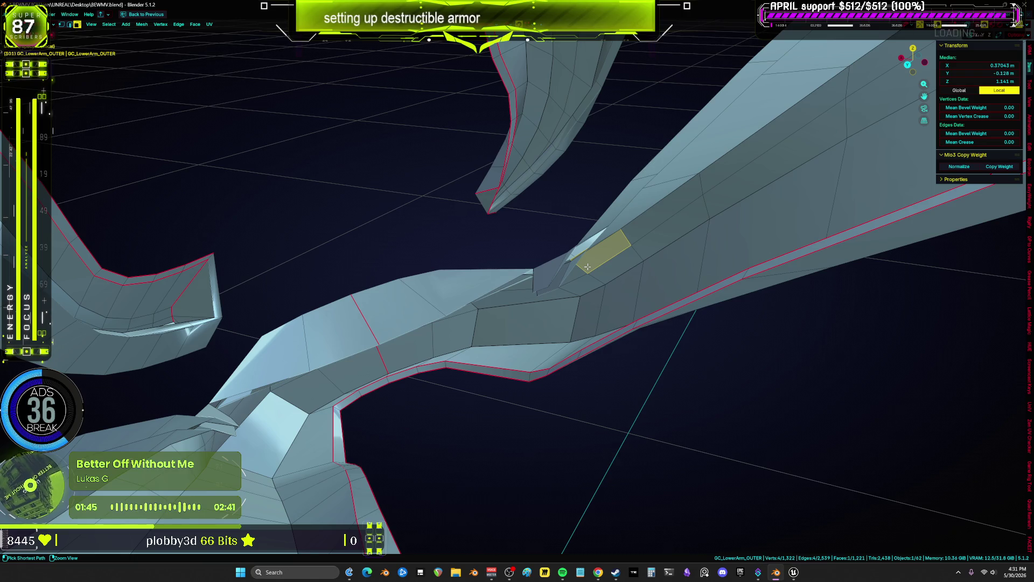
key("ctrl+l")
mouse_move(587, 266)
middle_mouse_down()
mouse_move(478, 324)
mouse_move(473, 264)
middle_mouse_up()
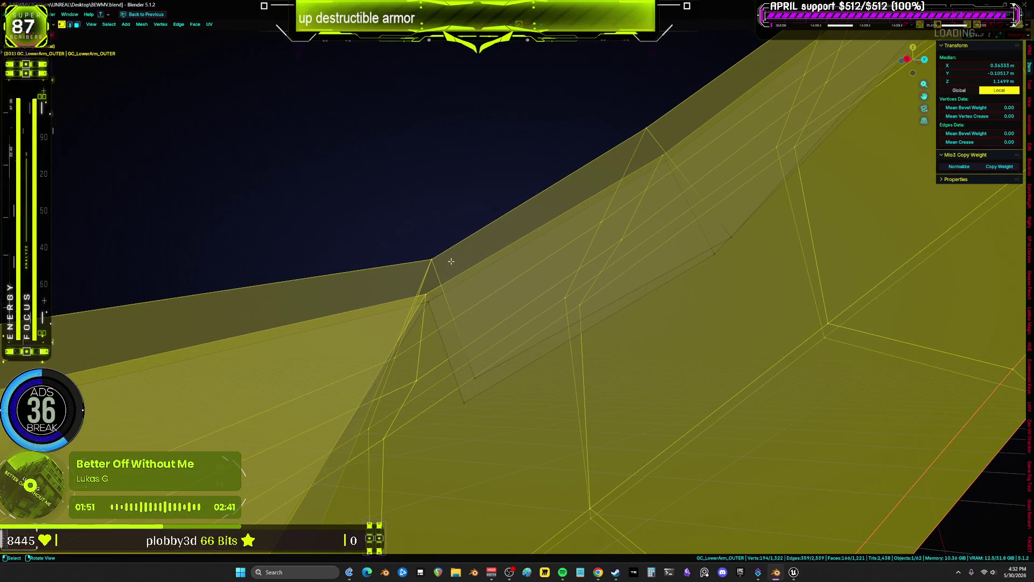
left_click_drag(433, 305, 435, 321)
mouse_move(436, 310)
middle_mouse_down()
mouse_move(492, 245)
mouse_move(377, 293)
mouse_move(356, 291)
mouse_move(410, 270)
middle_mouse_up()
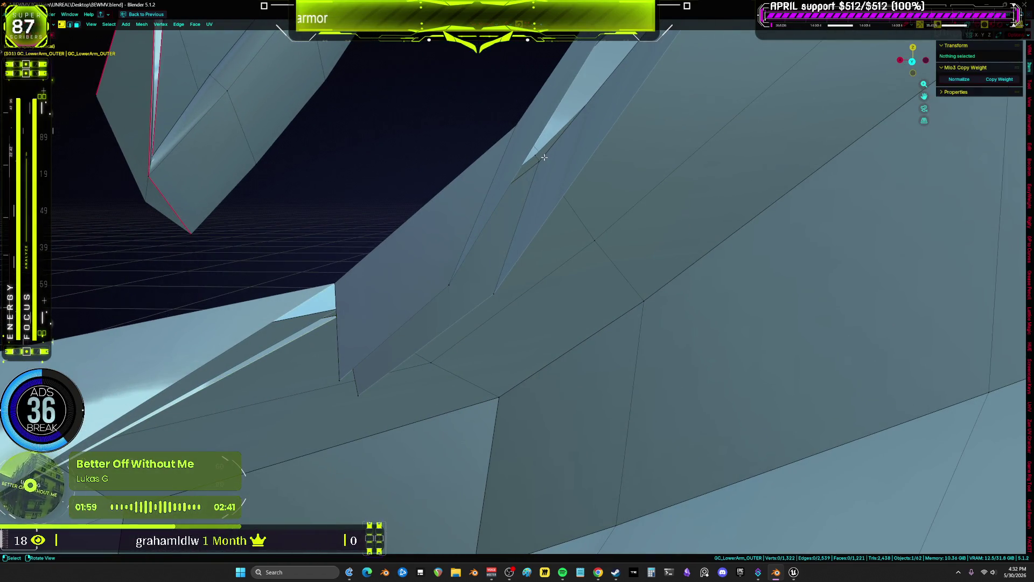
left_click(591, 225)
Delete the leftover stray faces along the seam.
mouse_move(591, 224)
middle_mouse_down()
mouse_move(566, 189)
mouse_move(517, 211)
mouse_move(404, 199)
mouse_move(429, 205)
middle_mouse_up()
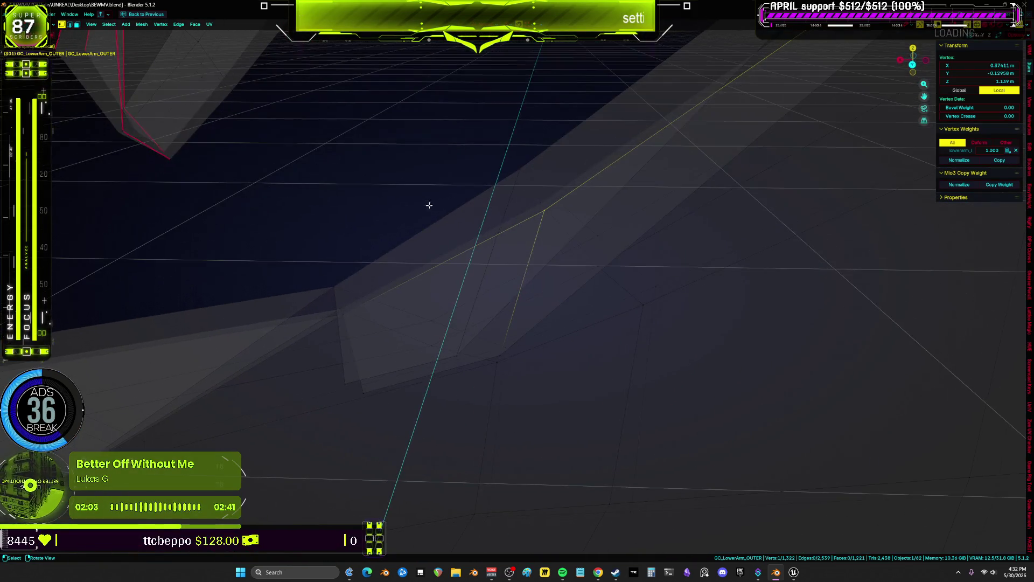
middle_click_drag(466, 243, 380, 295)
mouse_move(343, 330)
middle_mouse_down()
mouse_move(380, 300)
mouse_move(333, 302)
mouse_move(363, 245)
middle_mouse_up()
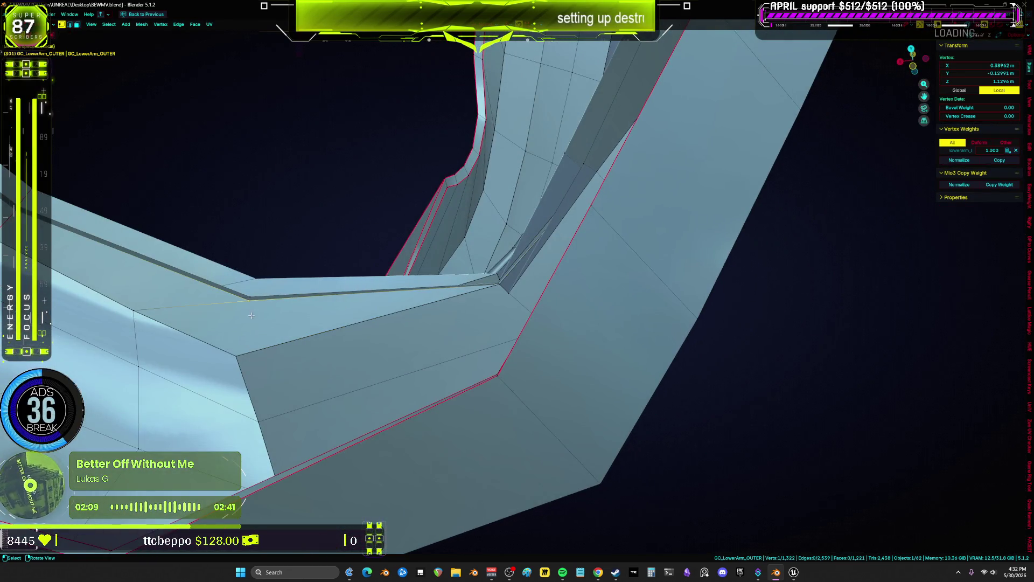
left_click(241, 301, "alt")
mouse_move(241, 301)
middle_mouse_down()
mouse_move(436, 307)
mouse_move(427, 321)
mouse_move(410, 297)
mouse_move(343, 382)
mouse_move(346, 334)
mouse_move(204, 319)
mouse_move(341, 345)
mouse_move(233, 349)
mouse_move(262, 352)
middle_mouse_up()
key("x")
left_click(205, 319)
left_click(205, 321)
left_click(261, 352)
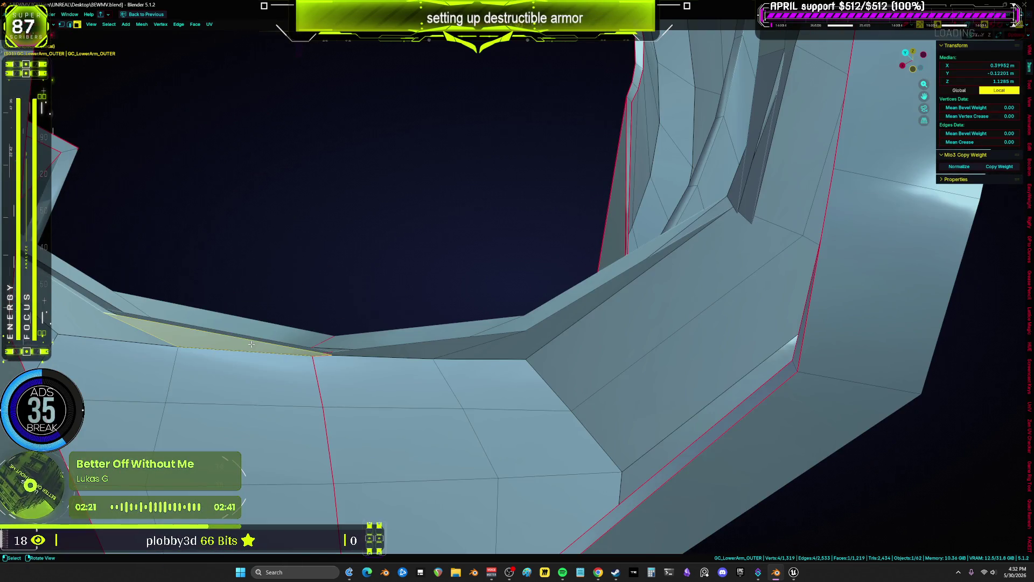
left_click(155, 334)
Select the mesh with X-ray on, then pick a single vertex on the rim.
mouse_move(151, 331)
middle_mouse_down()
mouse_move(300, 346)
mouse_move(455, 393)
mouse_move(444, 378)
mouse_move(399, 407)
middle_mouse_up()
key("a")
key("alt+z")
mouse_move(253, 400)
middle_mouse_down()
mouse_move(399, 363)
mouse_move(481, 400)
mouse_move(623, 280)
mouse_move(455, 337)
middle_mouse_up()
left_click(442, 350)
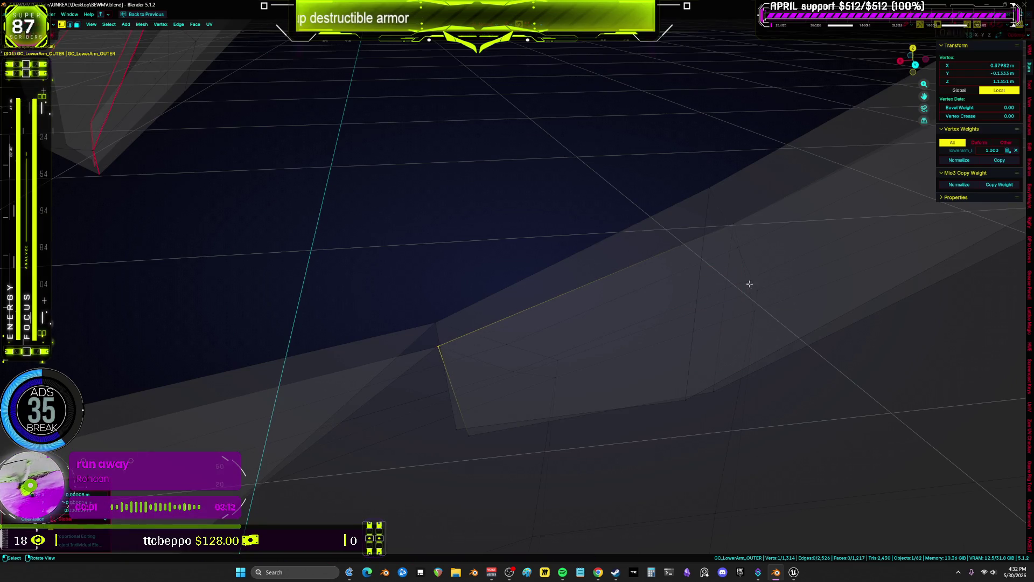
Shift a rim quad face slightly and add its neighbouring face to the selection.
left_click(729, 284)
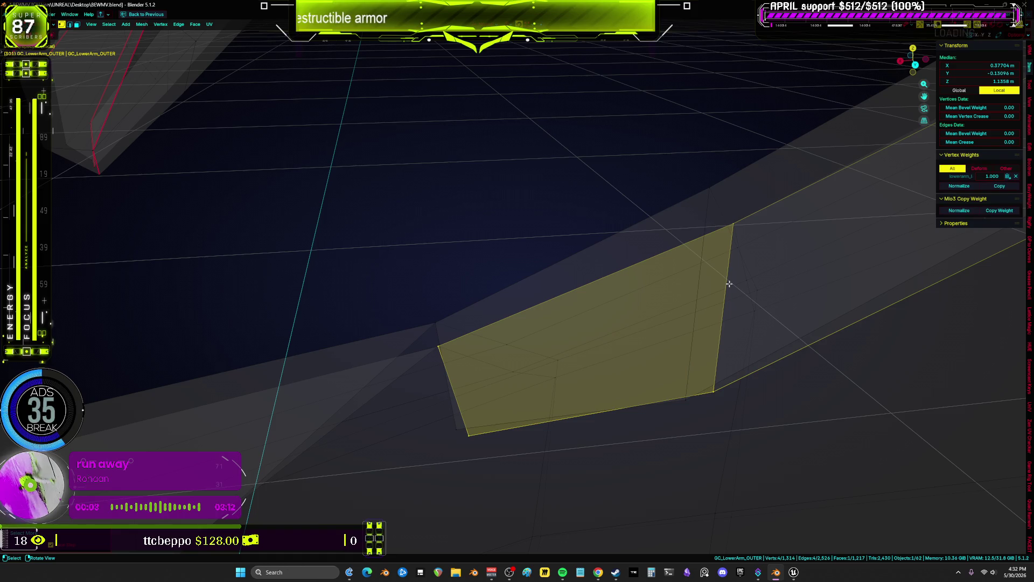
key("g")
left_click(745, 364)
mouse_move(745, 363)
middle_mouse_down()
mouse_move(751, 284)
mouse_move(783, 226)
mouse_move(527, 332)
mouse_move(585, 329)
mouse_move(579, 307)
mouse_move(601, 185)
mouse_move(621, 233)
mouse_move(658, 201)
mouse_move(690, 147)
mouse_move(640, 268)
mouse_move(674, 268)
mouse_move(577, 296)
mouse_move(654, 320)
mouse_move(672, 226)
mouse_move(608, 336)
mouse_move(738, 213)
mouse_move(667, 259)
middle_mouse_up()
left_click(577, 306, "ctrl")
Alternate between rim face strips and single corner vertices, then start moving the strip's corner vertex.
left_click(599, 217)
left_click(640, 268, "ctrl")
left_click(620, 308)
left_click(598, 332, "ctrl")
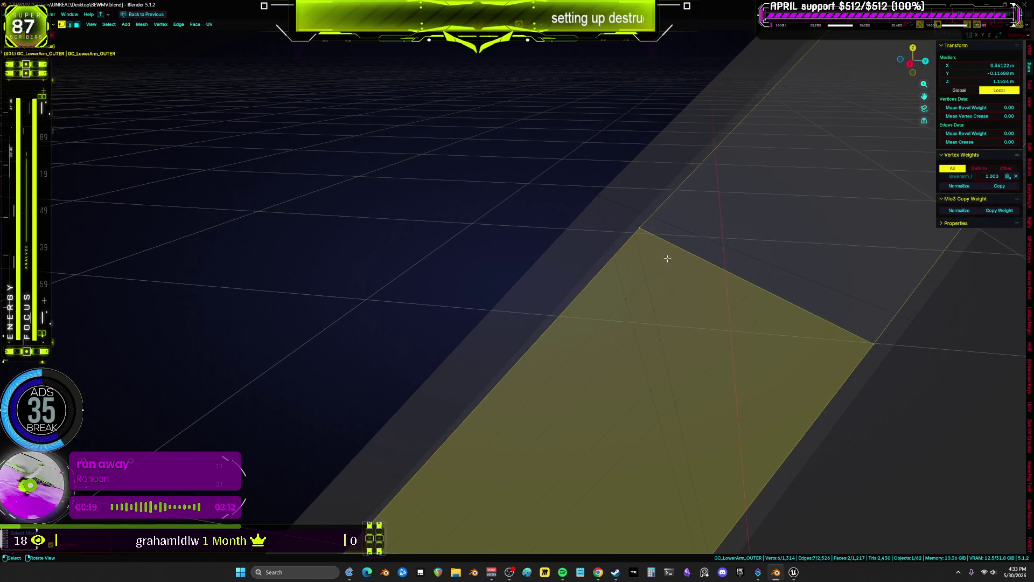
left_click(642, 229)
mouse_move(636, 223)
middle_mouse_down()
mouse_move(762, 265)
mouse_move(664, 302)
mouse_move(714, 259)
mouse_move(637, 238)
middle_mouse_up()
left_click(683, 233, "ctrl")
left_click(643, 229)
key("g")
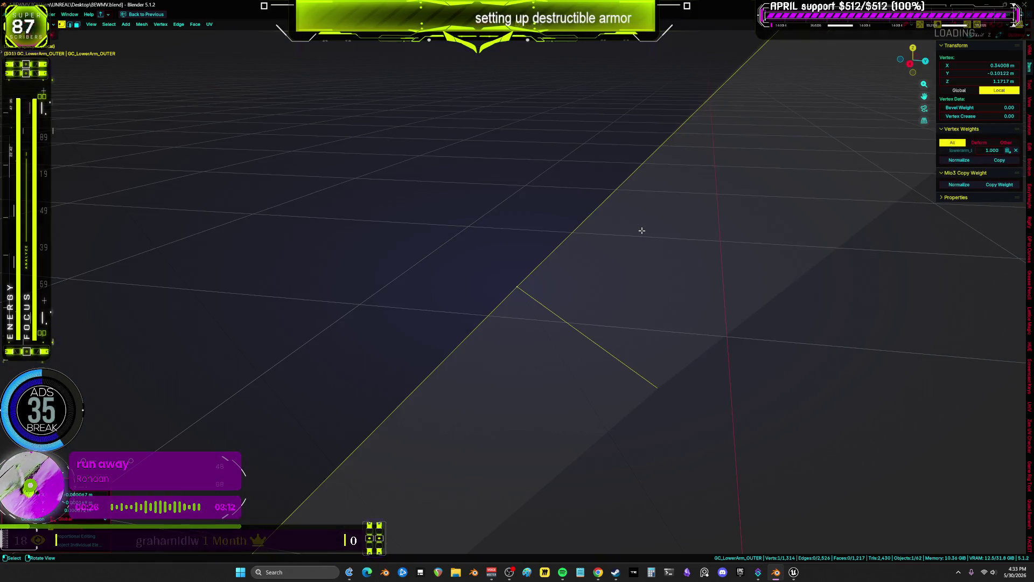
Retry selecting the strip's corner vertex from several angles, undoing back to the face strip each time.
left_click(641, 230, "ctrl")
mouse_move(642, 231)
middle_mouse_down()
mouse_move(690, 274)
mouse_move(761, 300)
mouse_move(785, 226)
mouse_move(581, 277)
mouse_move(676, 288)
middle_mouse_up()
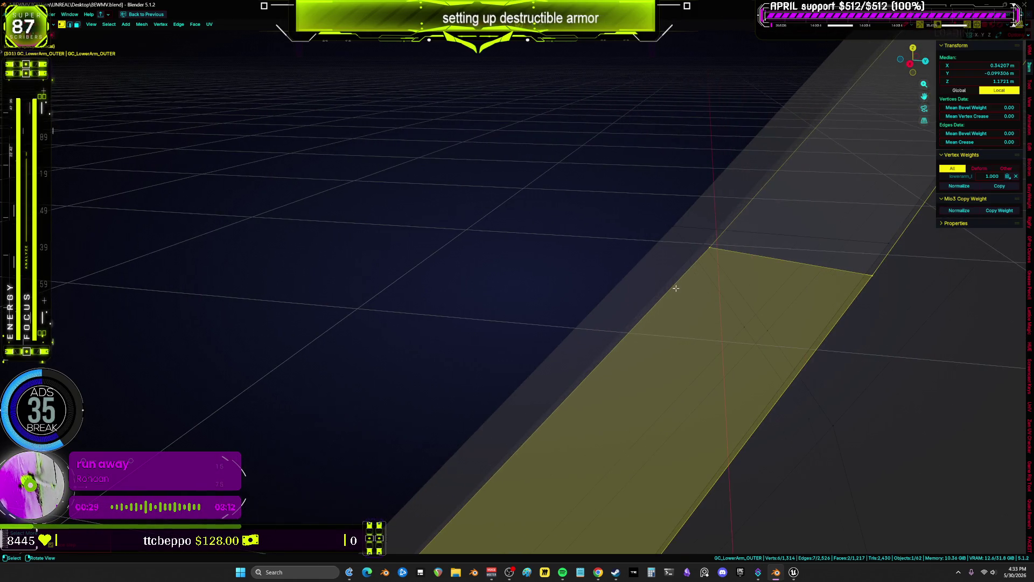
left_click(713, 241)
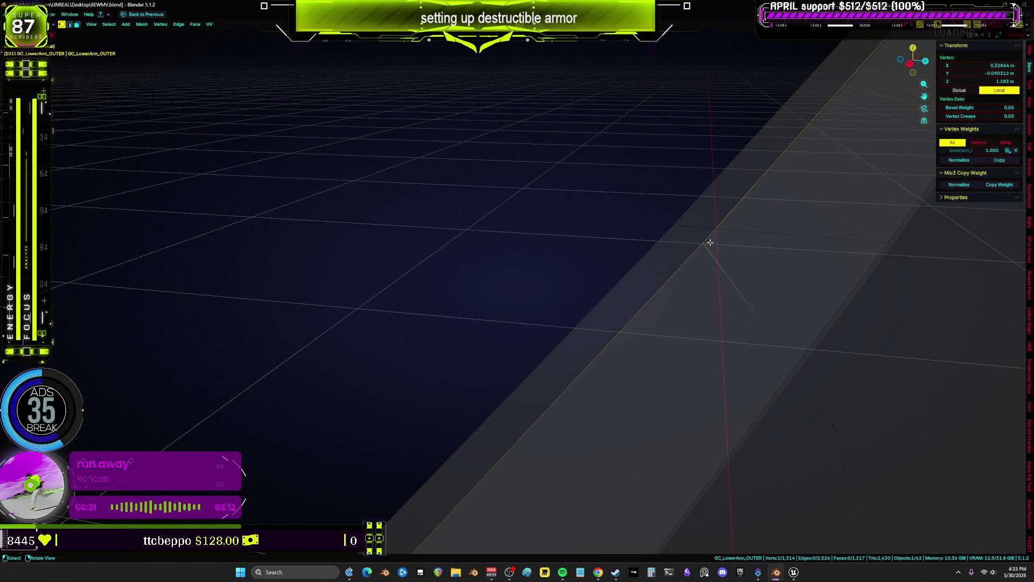
key("ctrl+z")
mouse_move(710, 242)
middle_mouse_down()
mouse_move(761, 219)
mouse_move(686, 182)
mouse_move(629, 322)
middle_mouse_up()
left_click(690, 248)
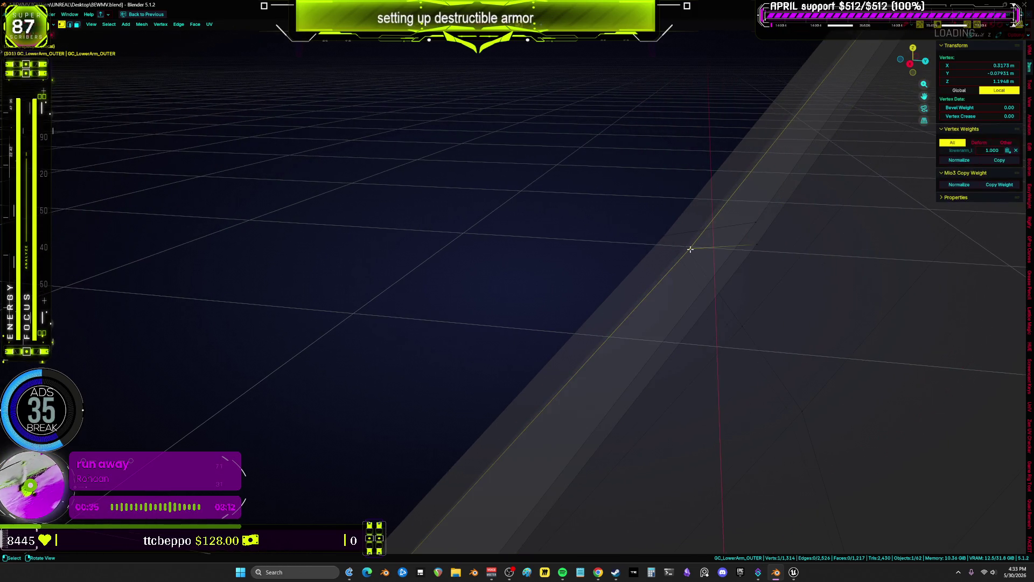
key("ctrl+z")
mouse_move(697, 242)
middle_mouse_down("shift")
mouse_move(692, 296)
mouse_move(706, 280)
mouse_move(591, 256)
mouse_move(629, 344)
mouse_move(531, 288)
mouse_move(604, 203)
mouse_move(609, 146)
mouse_move(656, 192)
mouse_move(646, 284)
middle_mouse_up("shift")
left_click(698, 276)
Select further rim face strips and a vertex at the strip's end while orbiting the arm.
left_click(645, 284, "ctrl")
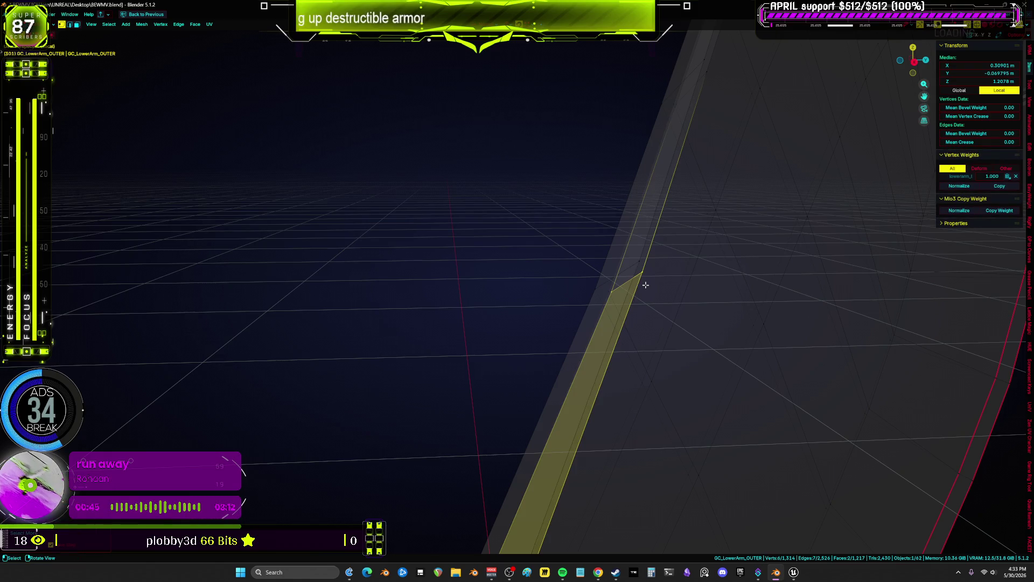
left_click(603, 293)
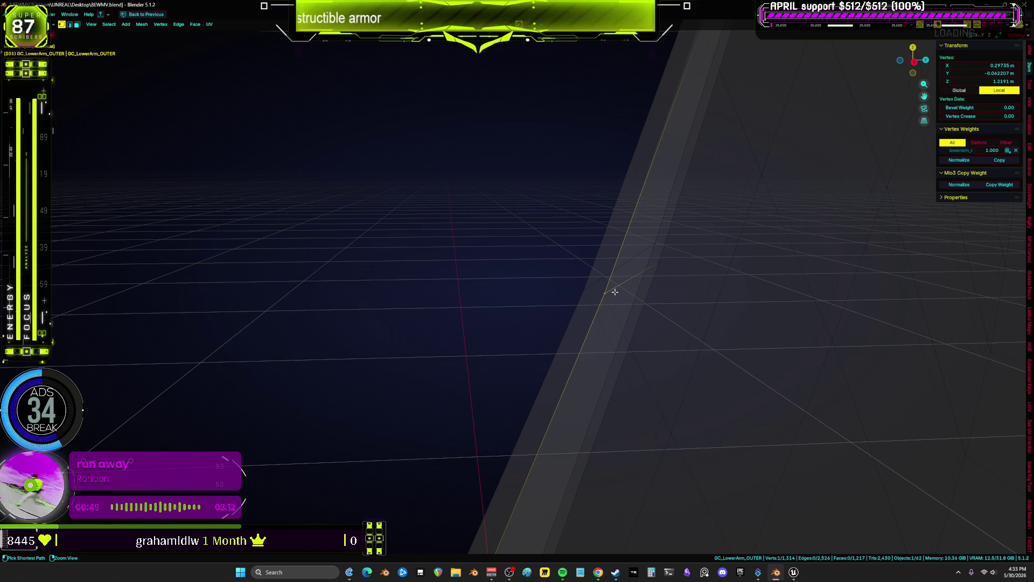
left_click(615, 292, "ctrl")
middle_click_drag(615, 292, 714, 236, "shift")
left_click(716, 94)
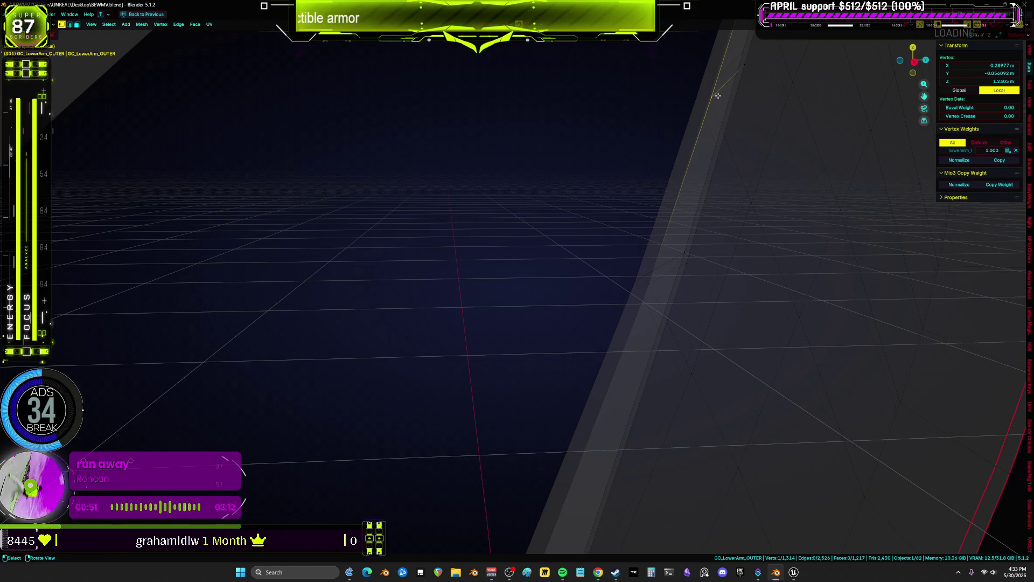
scroll(715, 95, "up", 3)
mouse_move(716, 97)
middle_mouse_down()
mouse_move(612, 259)
mouse_move(664, 268)
mouse_move(594, 269)
mouse_move(635, 259)
middle_mouse_up()
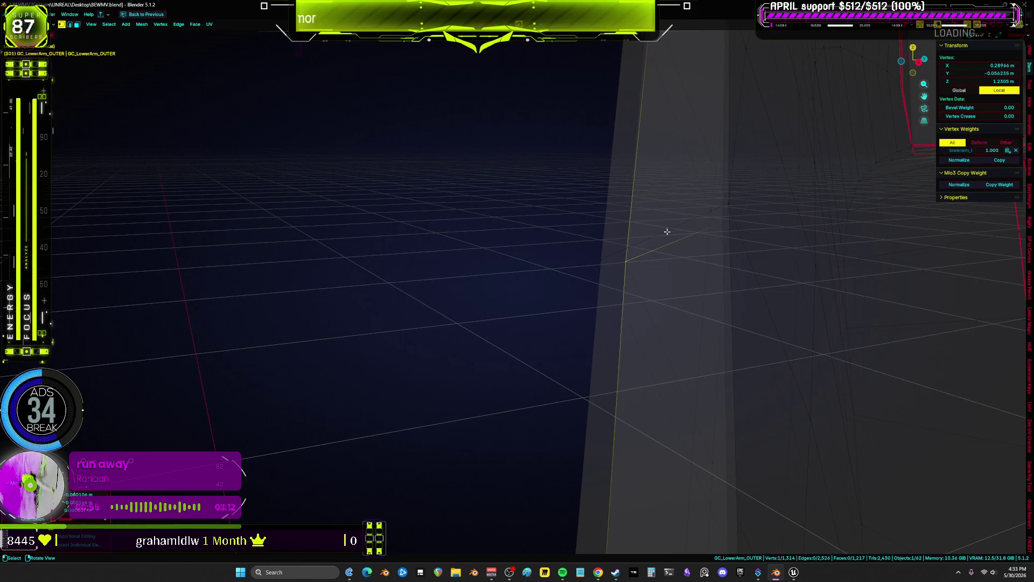
scroll(666, 253, "down", 4)
middle_click_drag(669, 215, 672, 337)
Slide the two-face strip's corner vertex to about X 0.279, Y −0.045, Z 1.249 m.
left_click(672, 336)
scroll(646, 318, "up", 3)
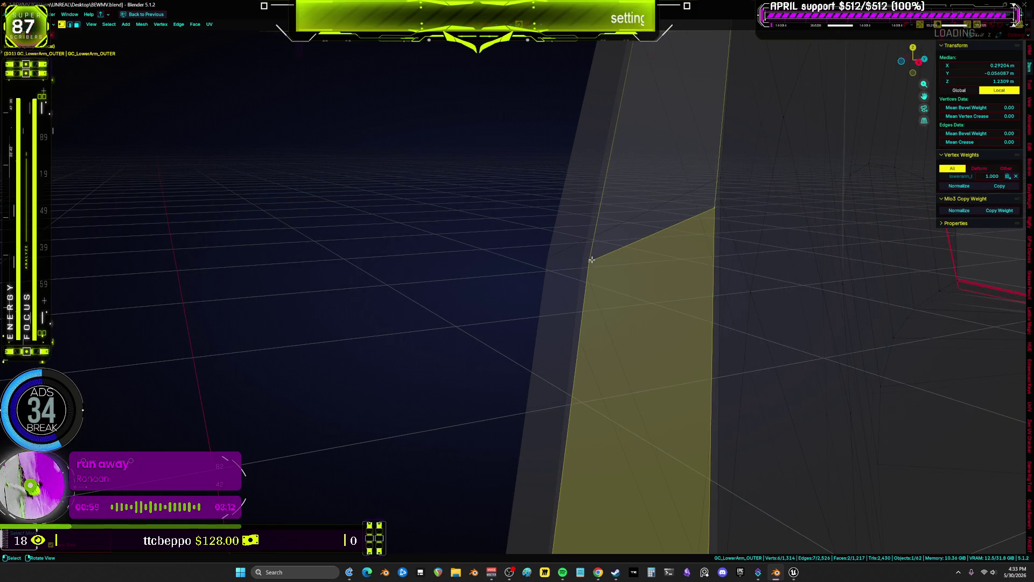
left_click(591, 260)
key("g")
key("ctrl+z")
mouse_move(595, 253)
middle_mouse_down()
mouse_move(612, 284)
mouse_move(606, 237)
middle_mouse_up()
left_click(606, 238)
key("g")
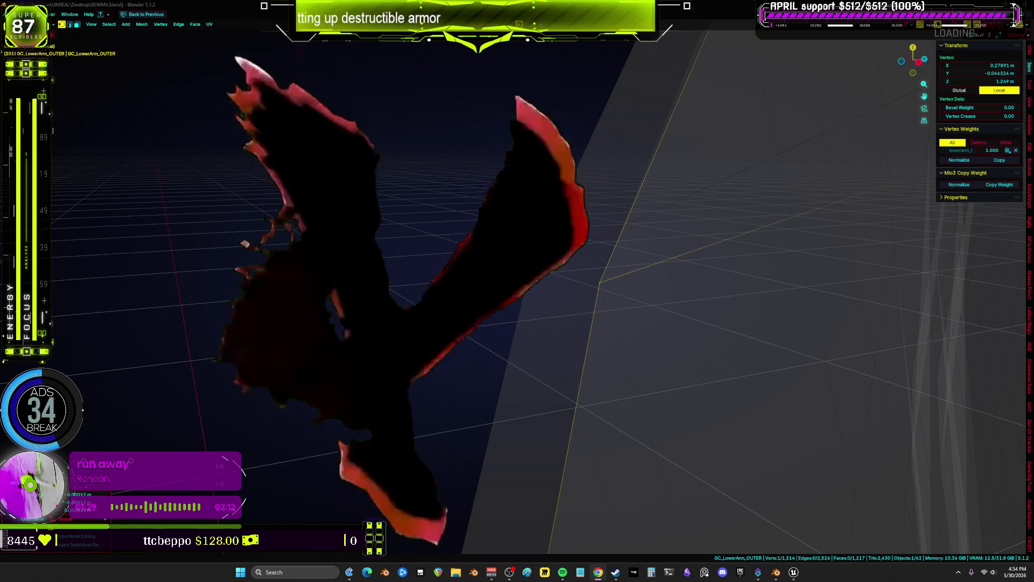
middle_click_drag(862, 269, 781, 274)
Select two adjacent rim faces and try picking the strip's corner vertex, undoing each attempt.
left_click(577, 317)
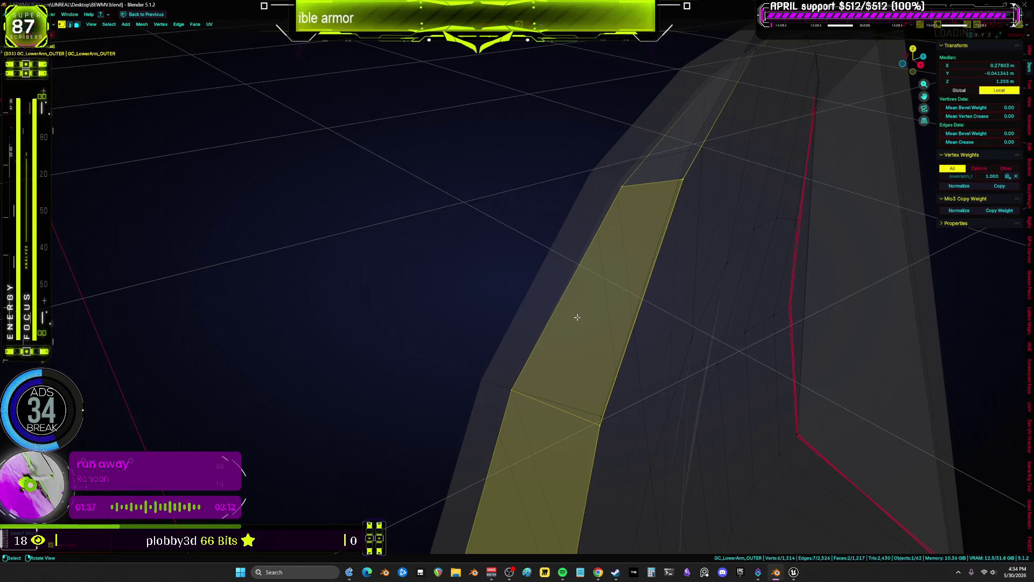
left_click(622, 187)
key("g")
mouse_move(745, 154)
middle_mouse_down()
mouse_move(692, 252)
mouse_move(682, 340)
middle_mouse_up()
key("ctrl+z")
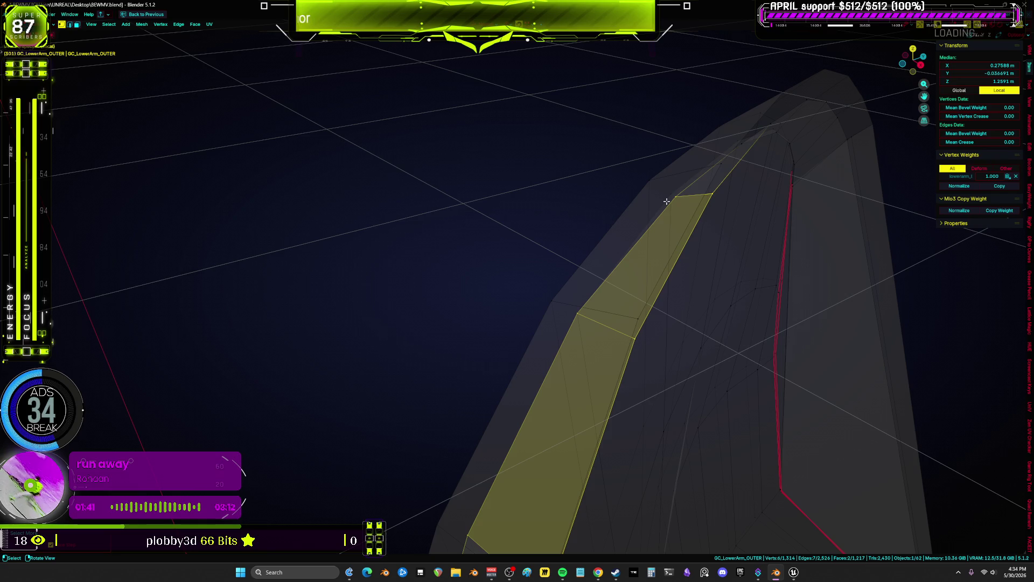
left_click(675, 199)
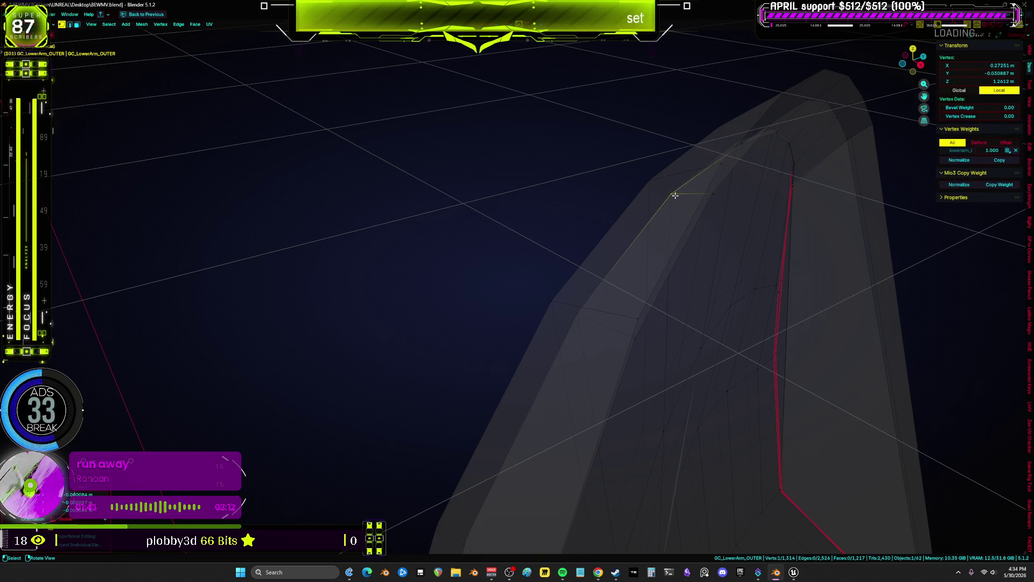
scroll(675, 196, "up", 5)
mouse_move(673, 193)
middle_mouse_down("shift")
mouse_move(731, 265)
mouse_move(887, 187)
mouse_move(900, 247)
mouse_move(711, 284)
mouse_move(487, 372)
middle_mouse_up("shift")
key("ctrl+z")
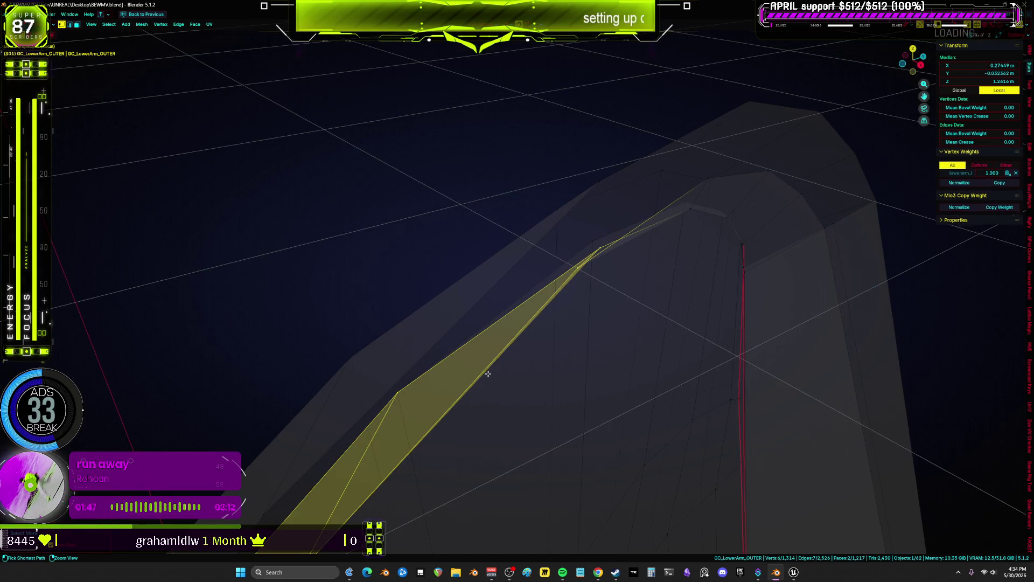
left_click(599, 246)
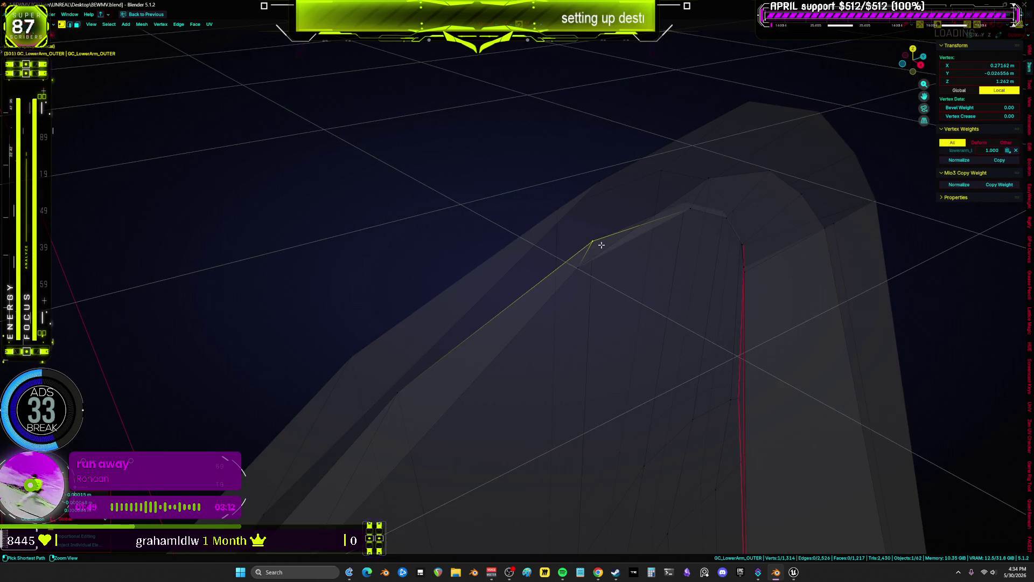
key("ctrl+z")
mouse_move(684, 210)
middle_mouse_down()
mouse_move(693, 254)
mouse_move(659, 210)
middle_mouse_up()
Zoom in on the strip's top corner, retrying the vertex selection and move with undos.
left_click(660, 214)
key("g")
key("ctrl+z")
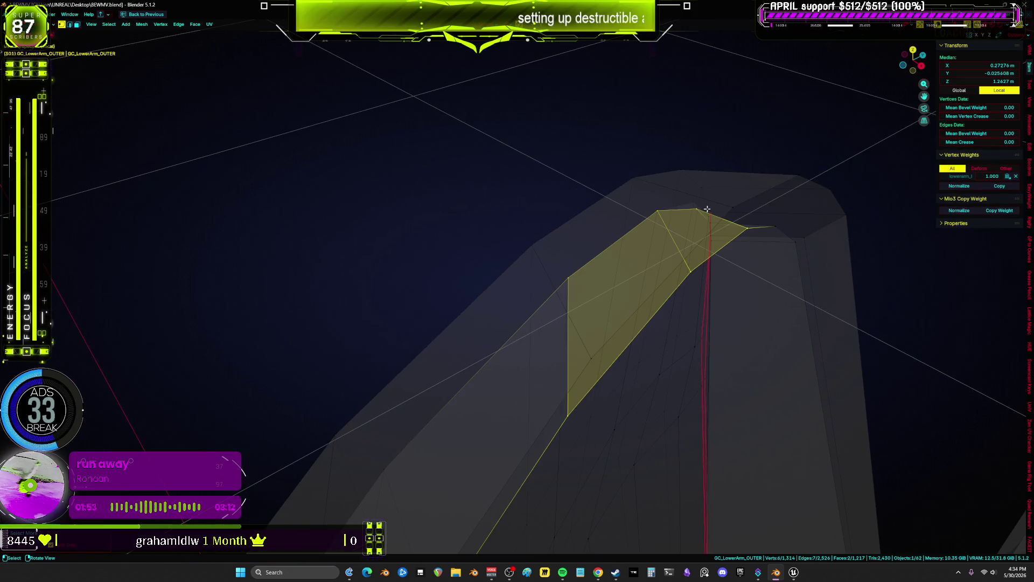
left_click(692, 208)
scroll(745, 215, "up", 5)
middle_click_drag(745, 231, 559, 182, "shift")
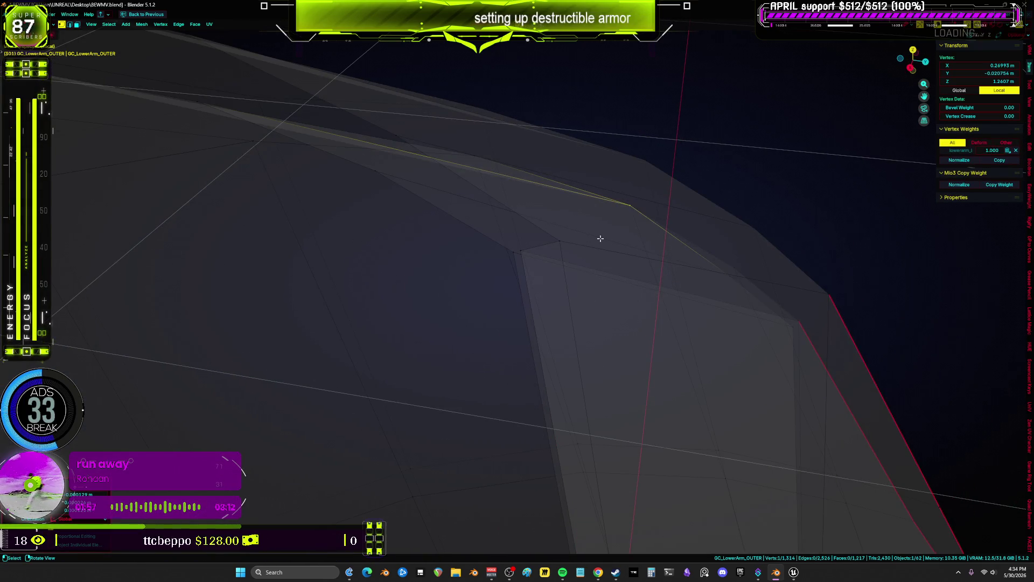
mouse_move(507, 233)
middle_mouse_down()
mouse_move(555, 256)
mouse_move(551, 236)
mouse_move(559, 293)
mouse_move(573, 288)
middle_mouse_up()
key("ctrl+z")
left_click(533, 182)
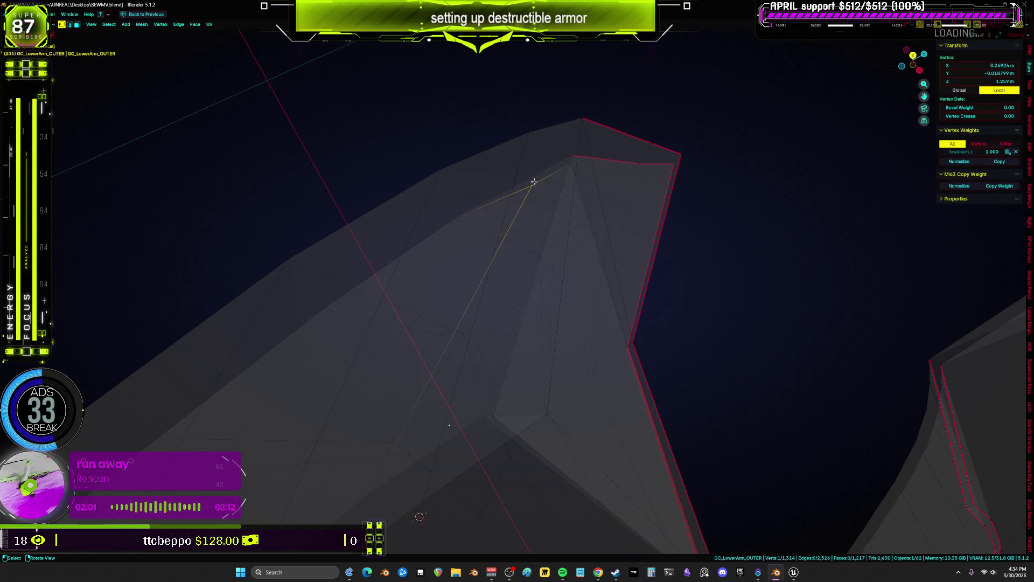
key("ctrl+z")
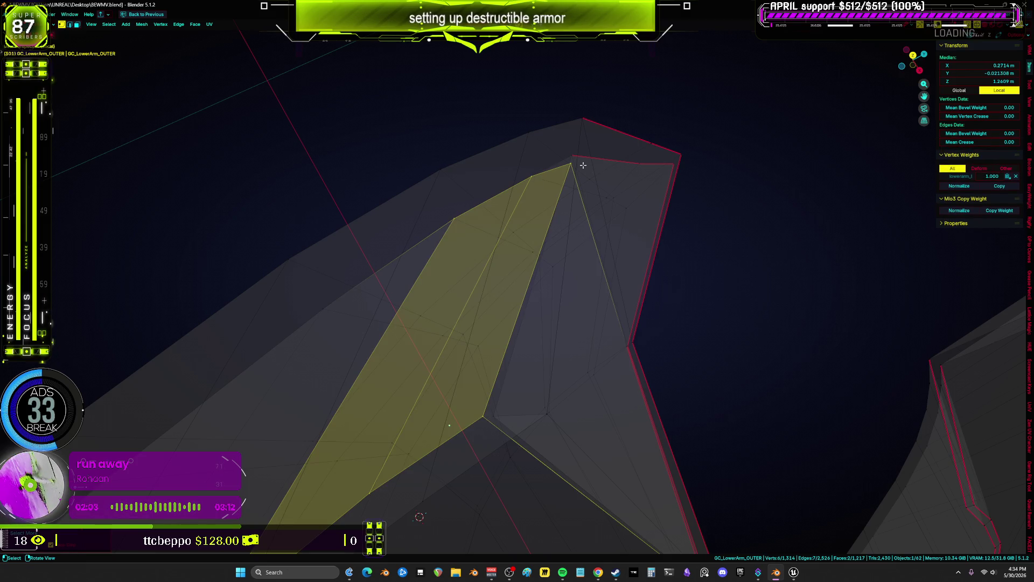
Place the strip's top corner vertex, reselect the two-face strip, and turn off X-ray.
left_click(571, 163)
mouse_move(598, 157)
middle_mouse_down()
mouse_move(536, 256)
mouse_move(554, 326)
mouse_move(523, 299)
mouse_move(624, 306)
mouse_move(654, 332)
mouse_move(637, 342)
mouse_move(636, 360)
mouse_move(547, 267)
mouse_move(551, 233)
mouse_move(564, 231)
mouse_move(480, 270)
mouse_move(499, 290)
mouse_move(531, 293)
mouse_move(550, 278)
mouse_move(526, 228)
mouse_move(533, 300)
mouse_move(560, 351)
mouse_move(457, 340)
mouse_move(530, 228)
mouse_move(538, 192)
mouse_move(565, 263)
mouse_move(545, 362)
middle_mouse_up()
left_click(622, 306)
key("ctrl+KP_Add")
key("alt+z")
key("alt+z")
key("alt+z")
key("alt+z")
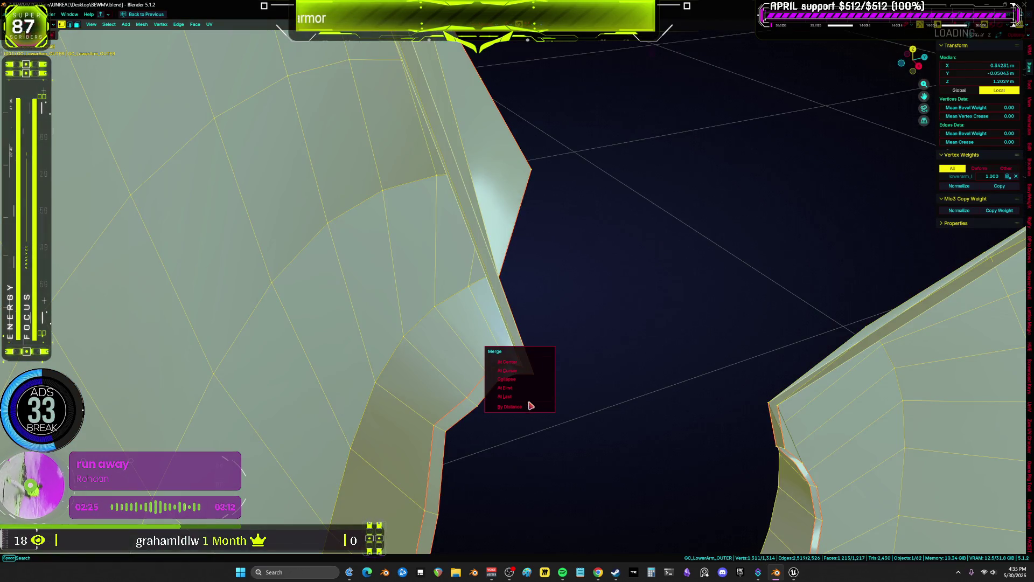
Clear the selection, select the whole linked shell, then pick a vertex at the pointed tip.
left_click(553, 333)
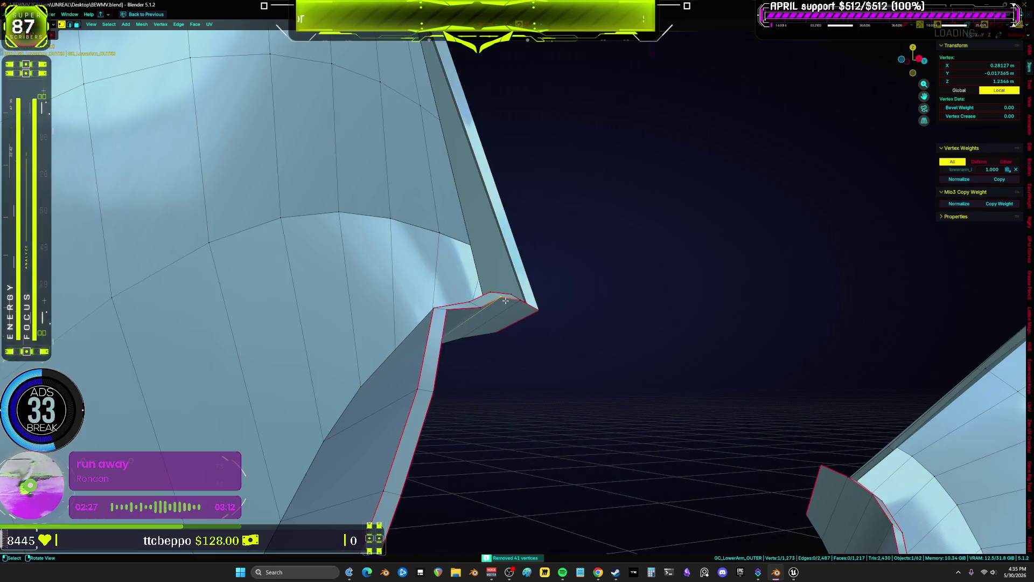
scroll(430, 297, "up", 5)
scroll(429, 298, "down", 6)
mouse_move(429, 298)
middle_mouse_down()
mouse_move(485, 323)
mouse_move(510, 312)
mouse_move(494, 287)
mouse_move(520, 293)
mouse_move(510, 188)
mouse_move(517, 224)
mouse_move(497, 348)
mouse_move(499, 312)
mouse_move(562, 263)
mouse_move(591, 306)
mouse_move(551, 327)
mouse_move(577, 304)
mouse_move(576, 274)
mouse_move(557, 302)
mouse_move(593, 413)
mouse_move(577, 365)
mouse_move(609, 406)
mouse_move(558, 285)
middle_mouse_up()
key("l")
scroll(527, 337, "up", 3)
left_click(510, 313)
In face mode, delete the narrow stray faces at the shell's pointed tip.
key("3")
left_click(504, 334)
key("x")
left_click(581, 303)
left_click(579, 301)
key("x")
left_click(544, 273)
Inspect the thin neighbouring faces, toggling see-through display and restoring the two-face selection.
left_click(568, 334, "shift")
left_click(569, 334, "shift")
key("alt+a")
key("alt+z")
key("a")
key("ctrl+z")
key("ctrl+z")
key("alt+z")
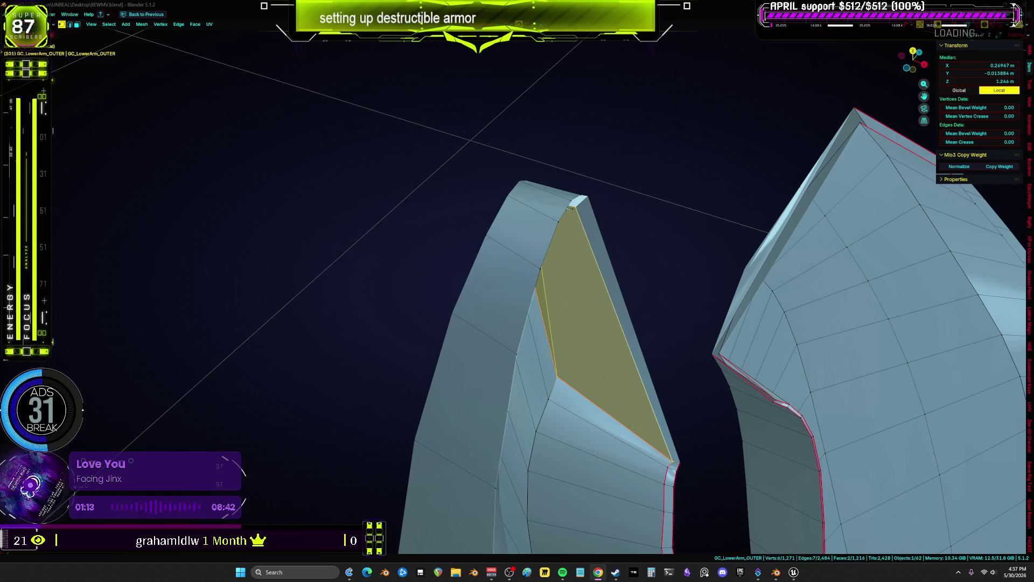
Frame a rim vertex and connect it to a second vertex with a new edge (J).
mouse_move(542, 292)
middle_mouse_down()
mouse_move(507, 259)
mouse_move(530, 247)
mouse_move(547, 205)
mouse_move(555, 226)
mouse_move(614, 238)
mouse_move(560, 252)
middle_mouse_up()
key("ctrl+l")
scroll(560, 253, "down", 5)
mouse_move(700, 269)
middle_mouse_down()
mouse_move(792, 302)
mouse_move(640, 295)
mouse_move(681, 342)
middle_mouse_up()
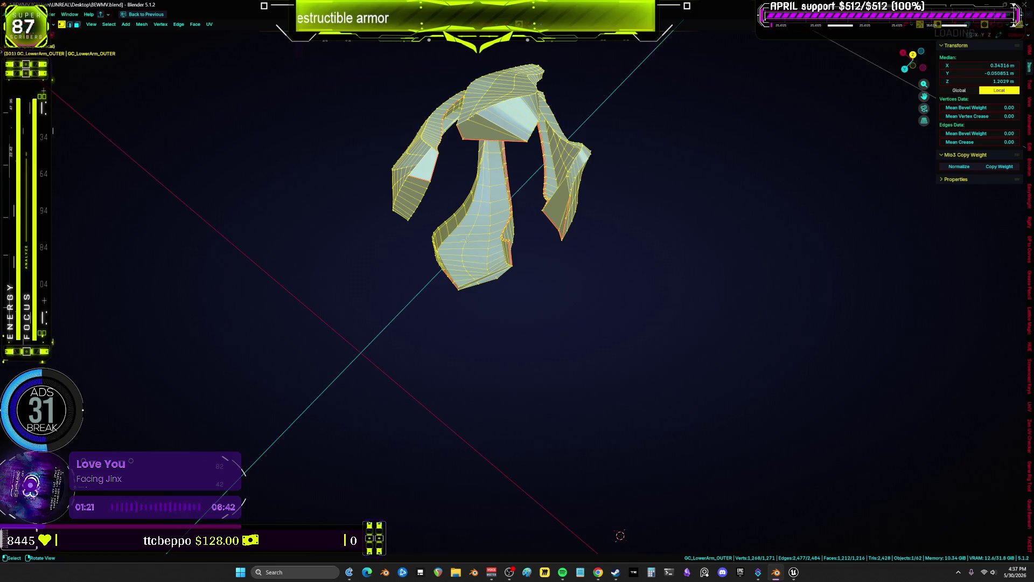
left_click(444, 240)
key("KP_Decimal")
mouse_move(540, 234)
middle_mouse_down()
mouse_move(600, 247)
mouse_move(565, 221)
middle_mouse_up()
left_click(566, 222, "shift")
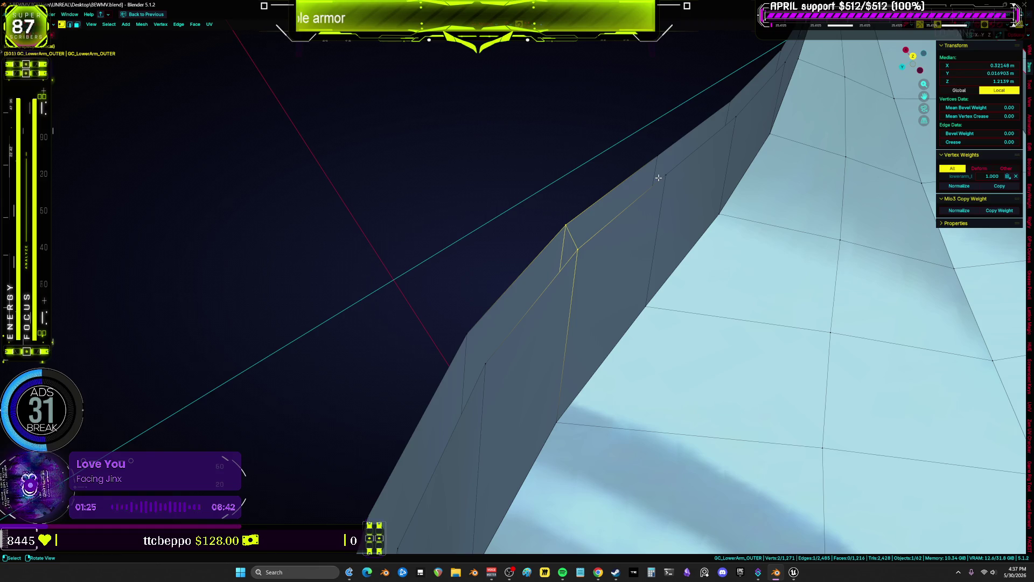
key("j")
Join two more vertex pairs along the rim with new connecting edges.
scroll(687, 221, "down", 5)
middle_click_drag(668, 505, 633, 543)
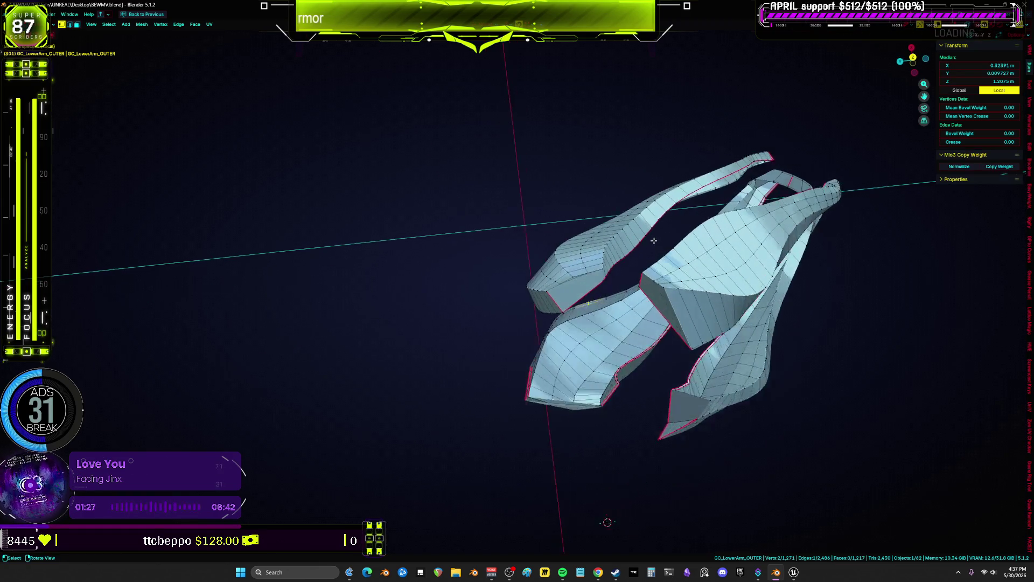
scroll(576, 319, "up", 6)
mouse_move(603, 314)
middle_mouse_down()
mouse_move(421, 311)
mouse_move(693, 267)
mouse_move(543, 293)
middle_mouse_up()
key("j")
scroll(587, 282, "up", 5)
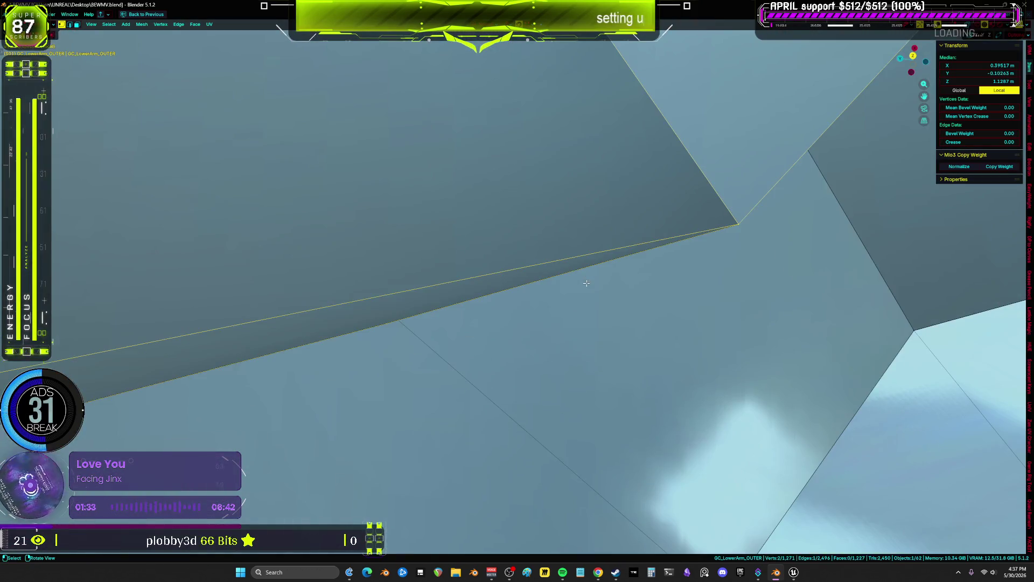
scroll(647, 296, "down", 5)
mouse_move(700, 302)
middle_mouse_down()
mouse_move(788, 317)
mouse_move(630, 352)
mouse_move(747, 341)
mouse_move(685, 330)
mouse_move(677, 318)
mouse_move(676, 331)
middle_mouse_up()
key("j")
Delete the long narrow strip face on the ledge and fill the gap between two vertices.
key("alt+z")
mouse_move(633, 397)
middle_mouse_down()
mouse_move(612, 386)
mouse_move(646, 346)
mouse_move(577, 286)
mouse_move(560, 334)
middle_mouse_up()
key("alt+z")
left_click(547, 370, "shift")
left_click(535, 374)
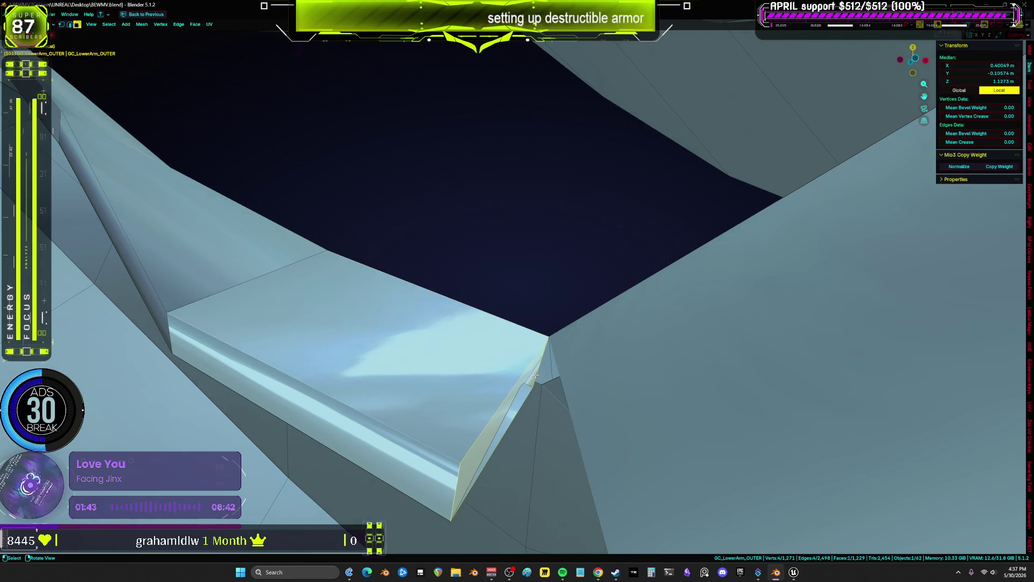
left_click(540, 380)
middle_click_drag(540, 381, 541, 302)
key("1")
left_click(546, 278)
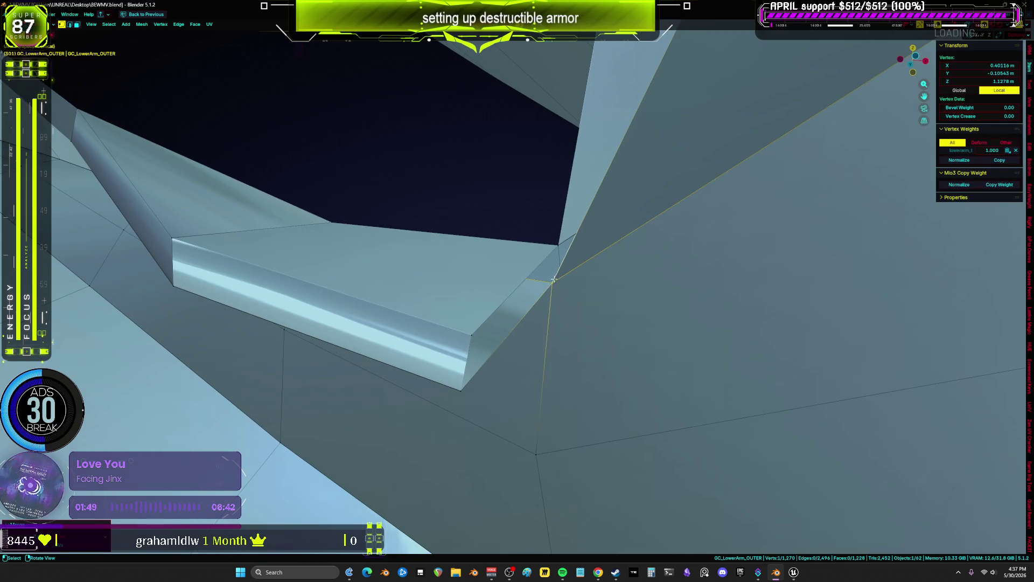
left_click(536, 454, "shift")
key("f")
Split the ledge and raised faces with additional connecting edges, then check them.
key("2")
mouse_move(554, 280)
middle_mouse_down()
mouse_move(914, 443)
mouse_move(801, 374)
mouse_move(829, 291)
mouse_move(718, 245)
mouse_move(704, 183)
mouse_move(647, 260)
mouse_move(768, 279)
mouse_move(637, 245)
middle_mouse_up()
key("f")
key("f")
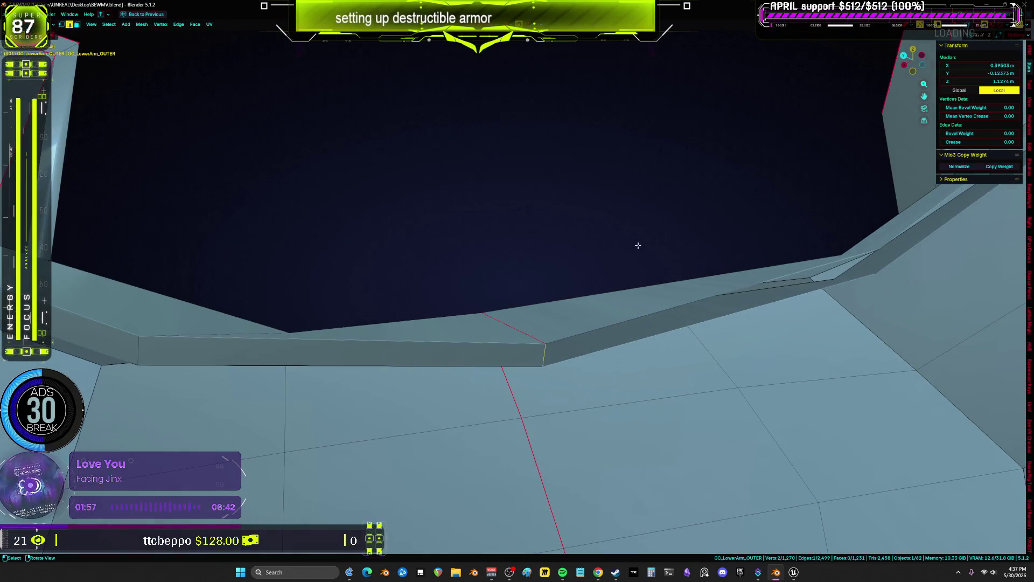
key("f")
middle_click_drag(740, 300, 409, 296)
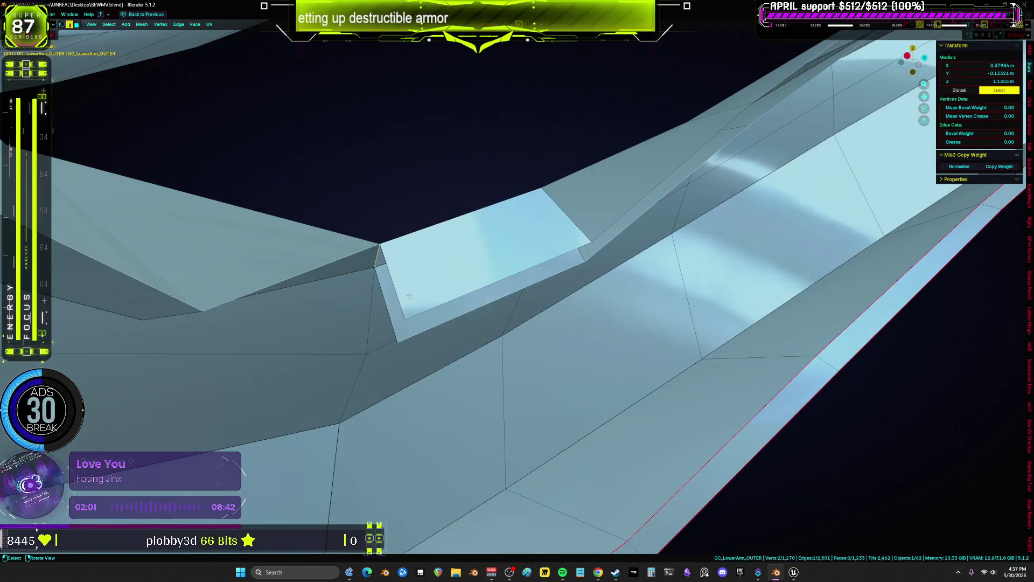
key("j")
key("j")
mouse_move(617, 245)
middle_mouse_down()
mouse_move(662, 220)
mouse_move(652, 276)
mouse_move(599, 174)
mouse_move(602, 182)
middle_mouse_up()
key("j")
key("j")
key("j")
key("j")
middle_click_drag(634, 138, 854, 394)
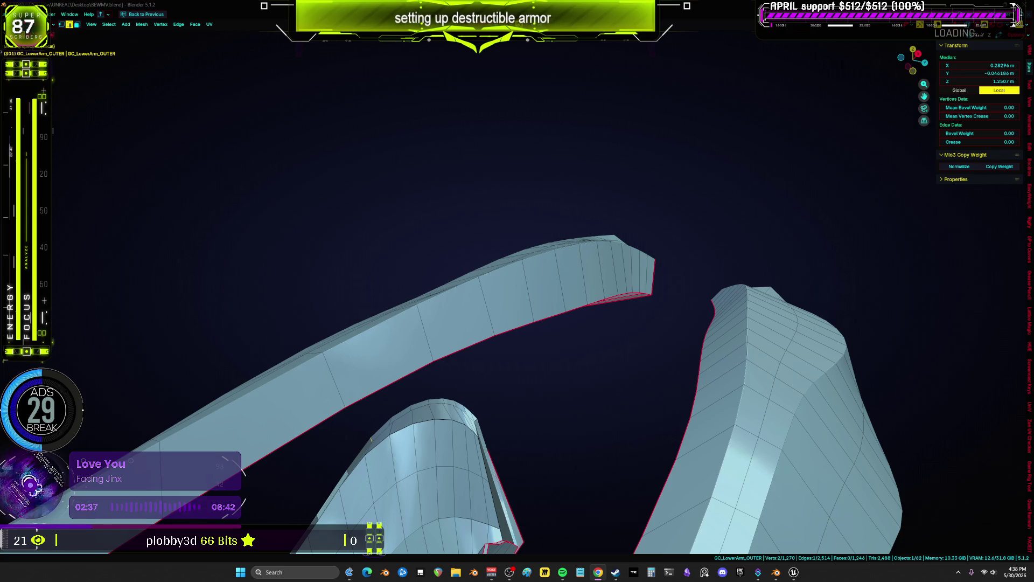
Nudge the corner vertex of the arched rim slightly so its edge lines up.
mouse_move(628, 223)
middle_mouse_down()
mouse_move(464, 247)
mouse_move(545, 330)
mouse_move(609, 346)
mouse_move(509, 353)
mouse_move(548, 351)
middle_mouse_up()
mouse_move(392, 354)
middle_mouse_down()
mouse_move(418, 367)
mouse_move(365, 363)
mouse_move(683, 235)
mouse_move(589, 313)
mouse_move(642, 208)
middle_mouse_up()
scroll(365, 363, "up", 5)
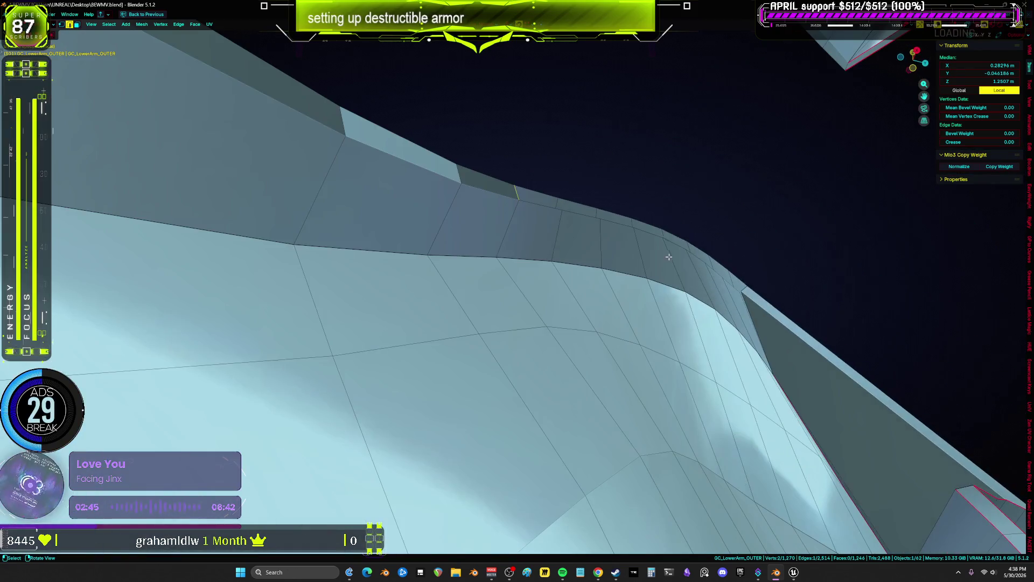
mouse_move(743, 277)
middle_mouse_down()
mouse_move(750, 288)
mouse_move(709, 325)
mouse_move(647, 337)
mouse_move(664, 312)
mouse_move(607, 314)
mouse_move(596, 307)
mouse_move(605, 272)
middle_mouse_up()
left_click(593, 270)
left_click_drag(593, 269, 592, 277)
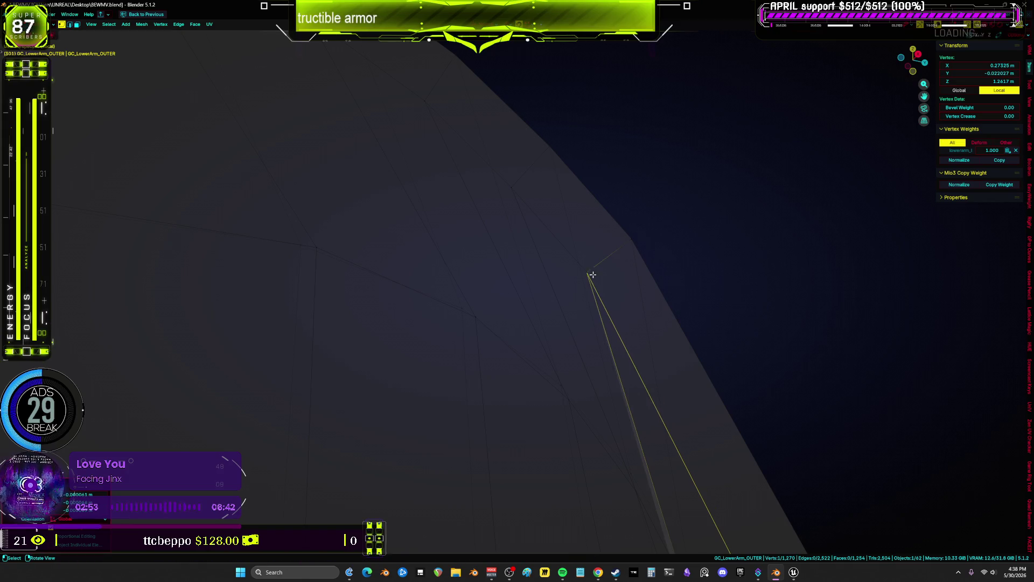
middle_click_drag(592, 277, 603, 283)
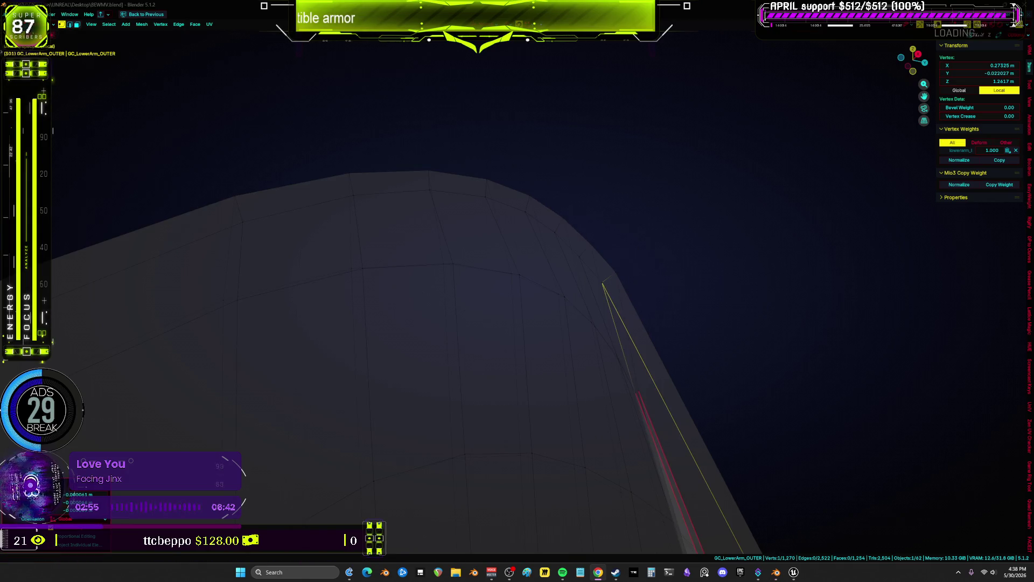
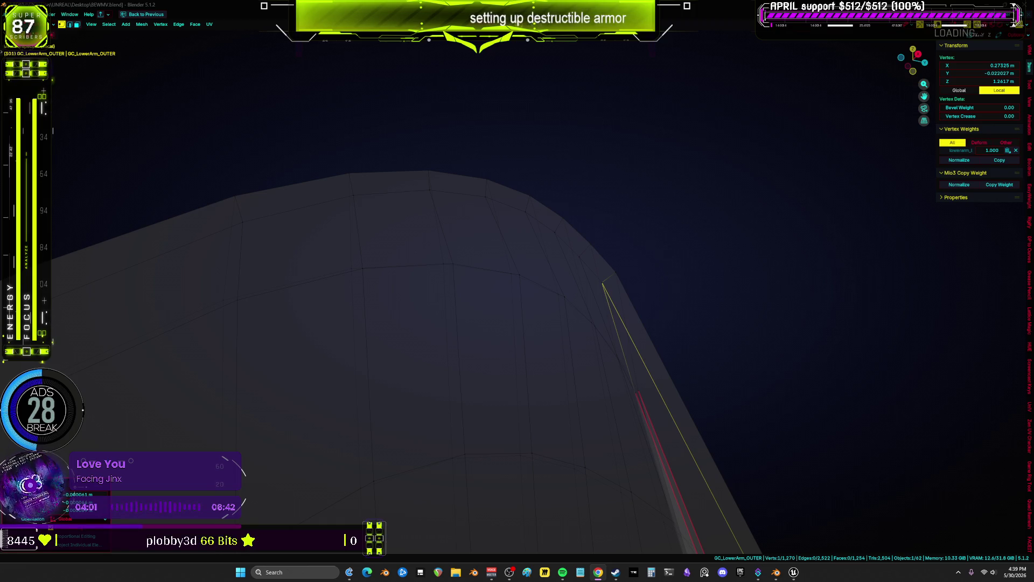
Turn on X-ray for GC_LowerArm_OUTER, select the whole linked shell, and orbit to inspect it.
mouse_move(580, 303)
middle_mouse_down()
mouse_move(644, 304)
mouse_move(622, 311)
mouse_move(653, 353)
mouse_move(596, 293)
mouse_move(608, 289)
mouse_move(630, 366)
mouse_move(652, 393)
mouse_move(620, 385)
mouse_move(706, 417)
mouse_move(447, 286)
mouse_move(462, 286)
middle_mouse_up()
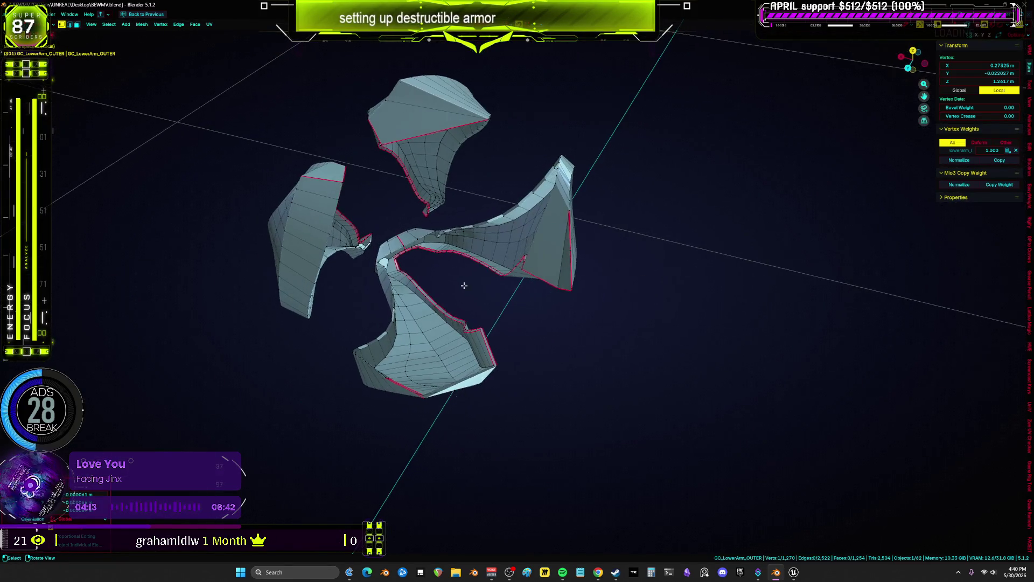
scroll(461, 286, "up", 6)
key("alt+z")
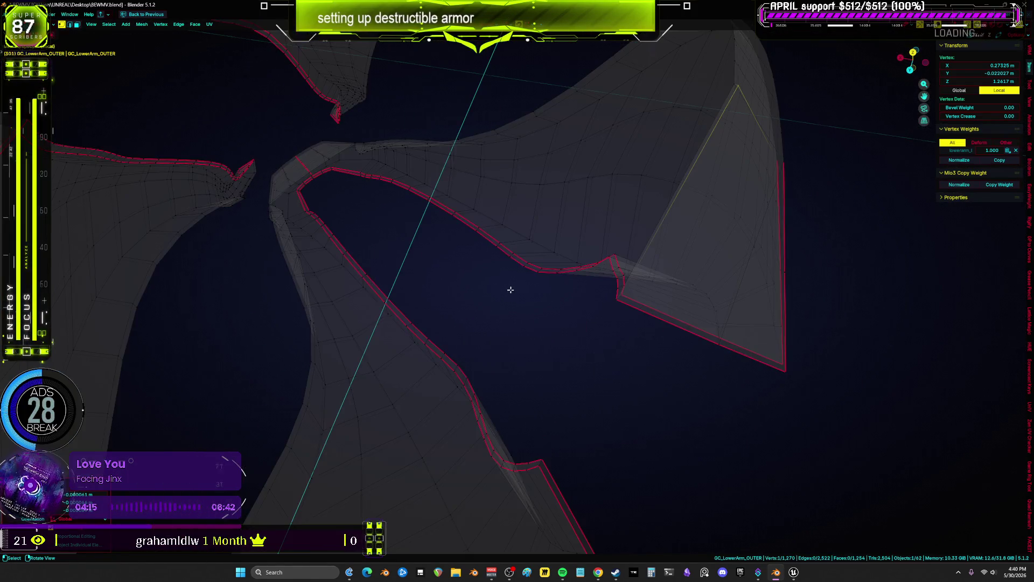
key("ctrl+l")
key("Tab")
key("Tab")
mouse_move(556, 293)
middle_mouse_down()
mouse_move(599, 322)
mouse_move(602, 301)
mouse_move(584, 316)
mouse_move(598, 293)
mouse_move(600, 302)
mouse_move(487, 289)
mouse_move(642, 246)
mouse_move(573, 286)
mouse_move(535, 250)
mouse_move(432, 210)
mouse_move(401, 213)
mouse_move(462, 210)
mouse_move(462, 219)
mouse_move(679, 246)
mouse_move(709, 298)
mouse_move(628, 302)
mouse_move(659, 324)
middle_mouse_up()
scroll(659, 324, "up", 1)
scroll(668, 328, "up", 3)
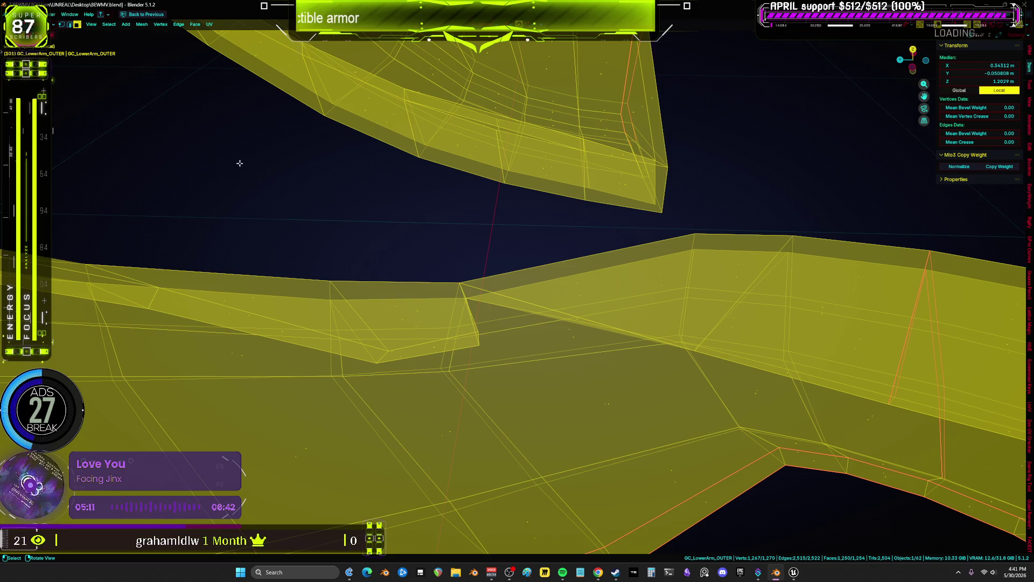
Switch the viewport to Solid shading.
key("alt+Tab")
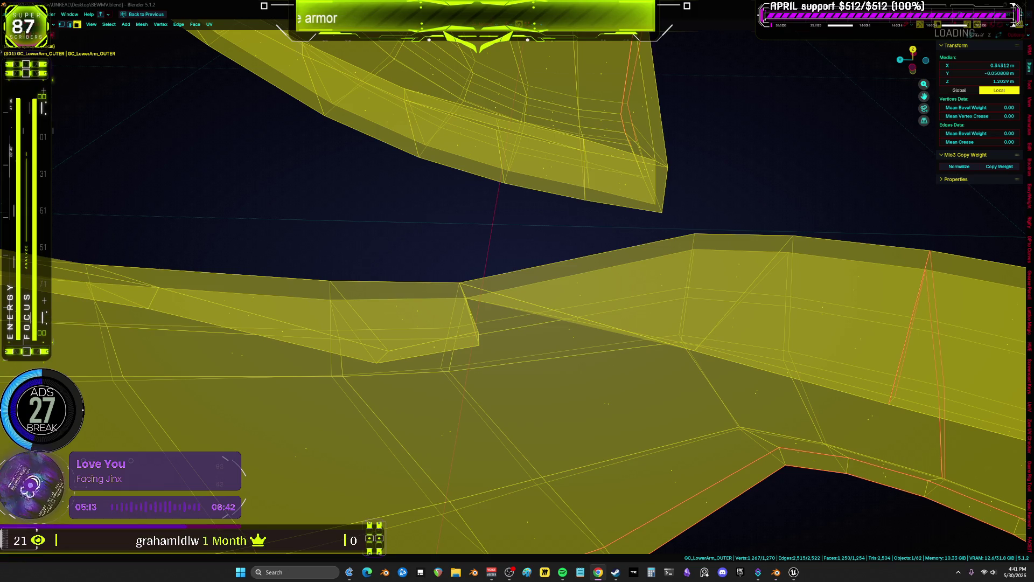
mouse_move(517, 291)
middle_mouse_down()
mouse_move(485, 355)
mouse_move(517, 356)
mouse_move(503, 359)
mouse_move(485, 335)
middle_mouse_up()
key("z")
left_click(535, 354)
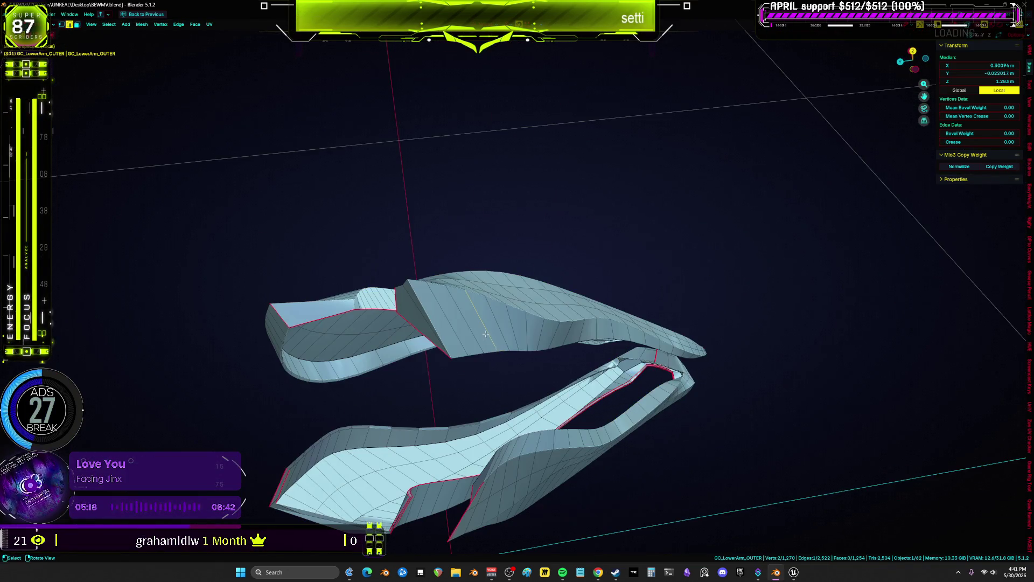
Select the non-manifold edges, then extend the selection to the whole connected shell.
left_click(108, 24)
mouse_move(164, 131)
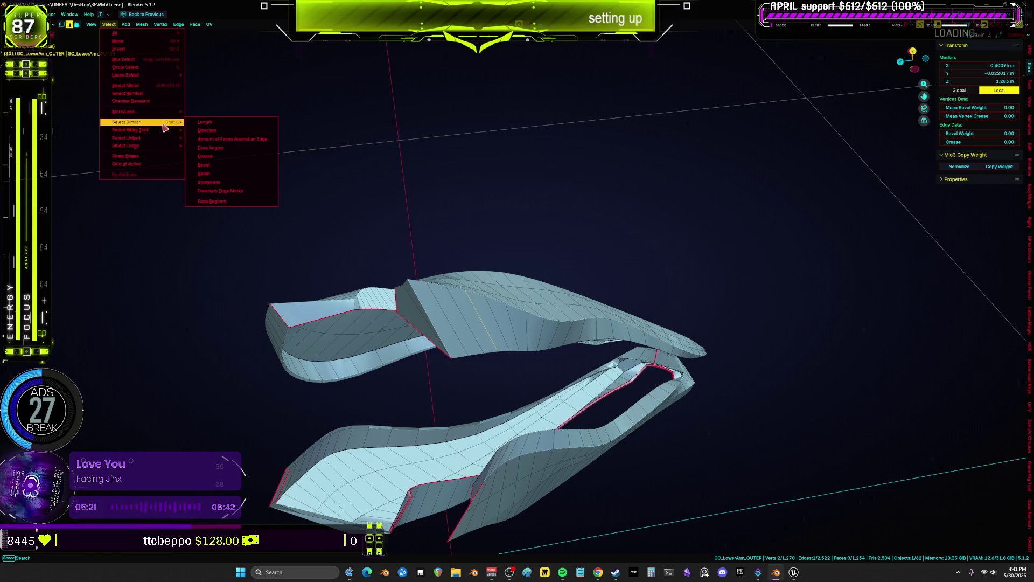
left_click(213, 130)
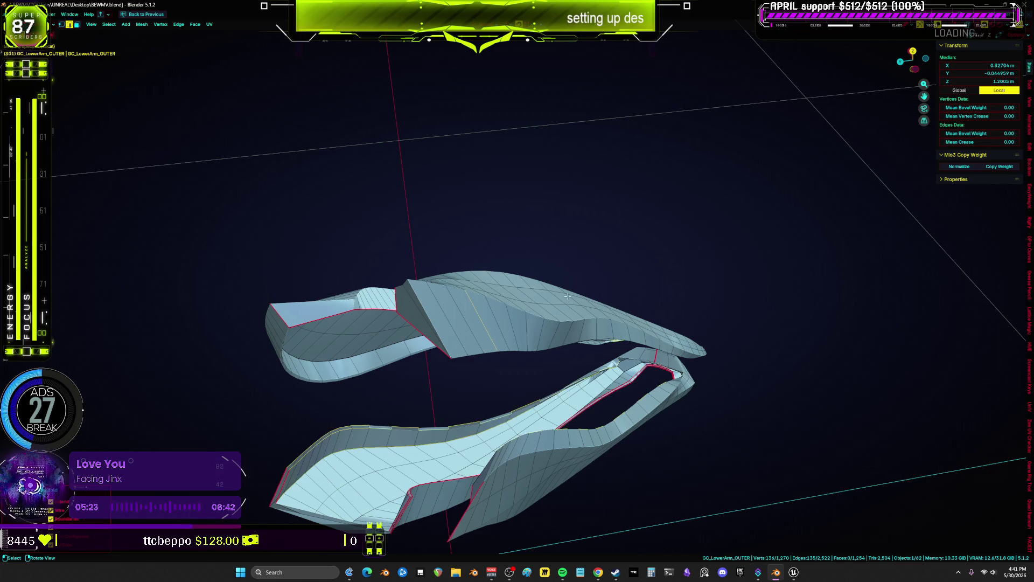
key("alt+z")
middle_click_drag(520, 377, 569, 314)
scroll(569, 314, "up", 8)
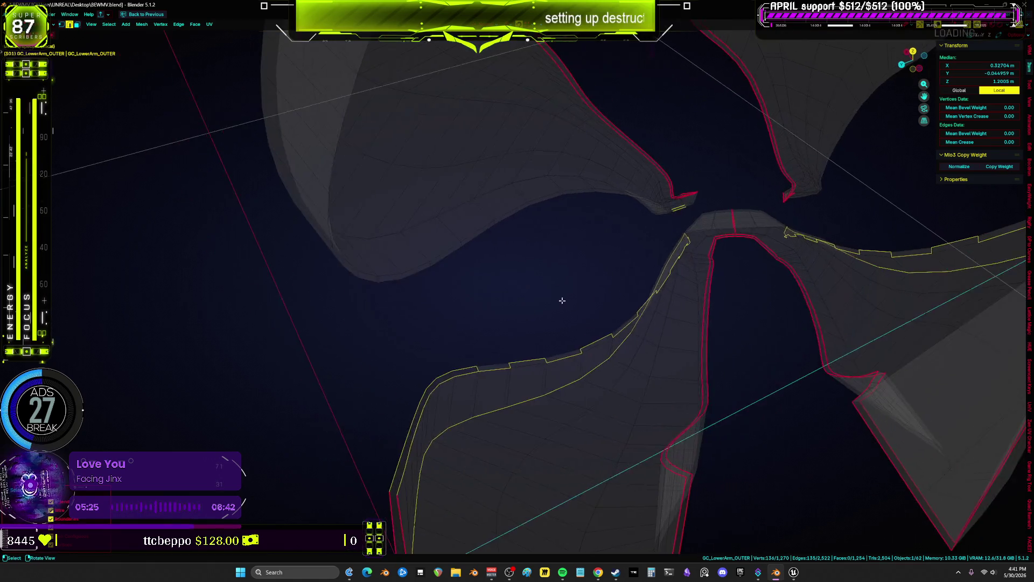
key("alt+z")
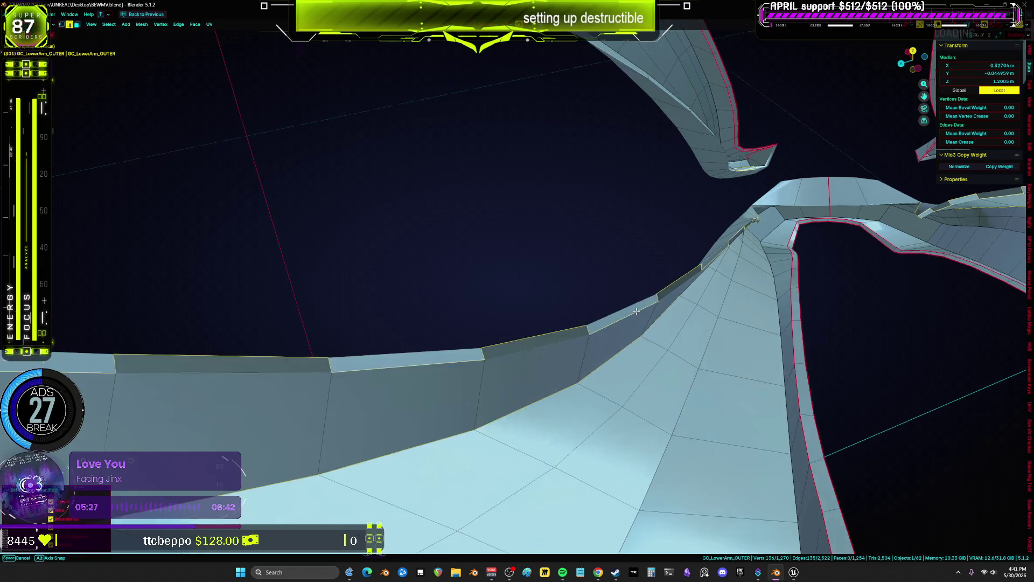
scroll(644, 302, "up", 4)
key("ctrl+l")
Recalculate normals to face outside and reset the custom normal vectors.
key("alt+n")
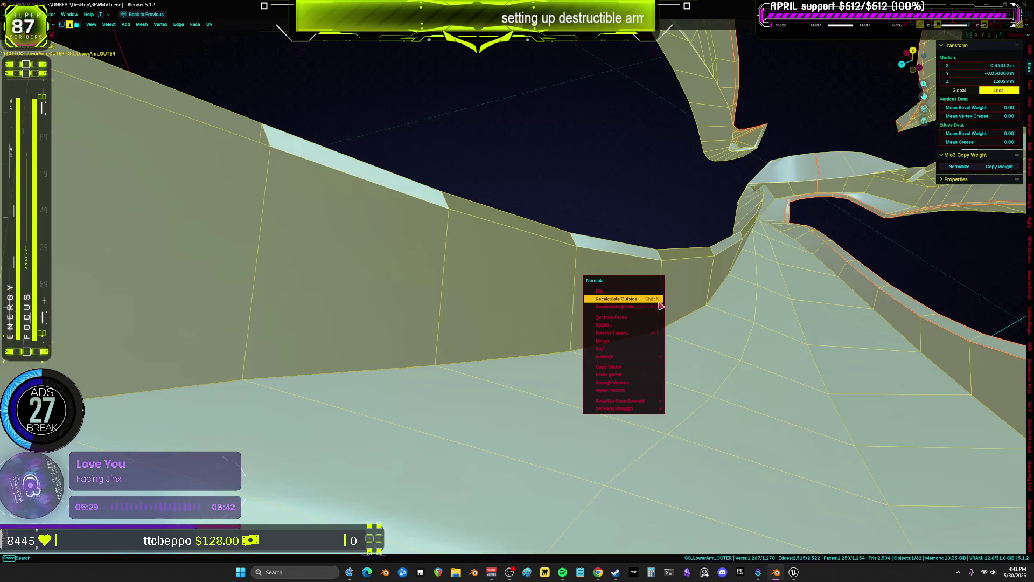
left_click(651, 302)
key("alt+n")
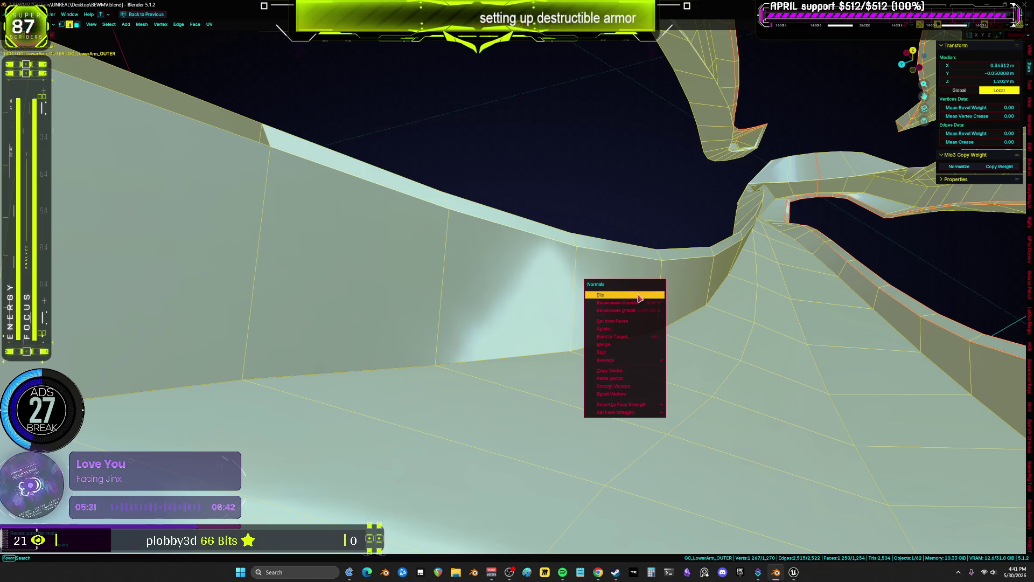
left_click(633, 395)
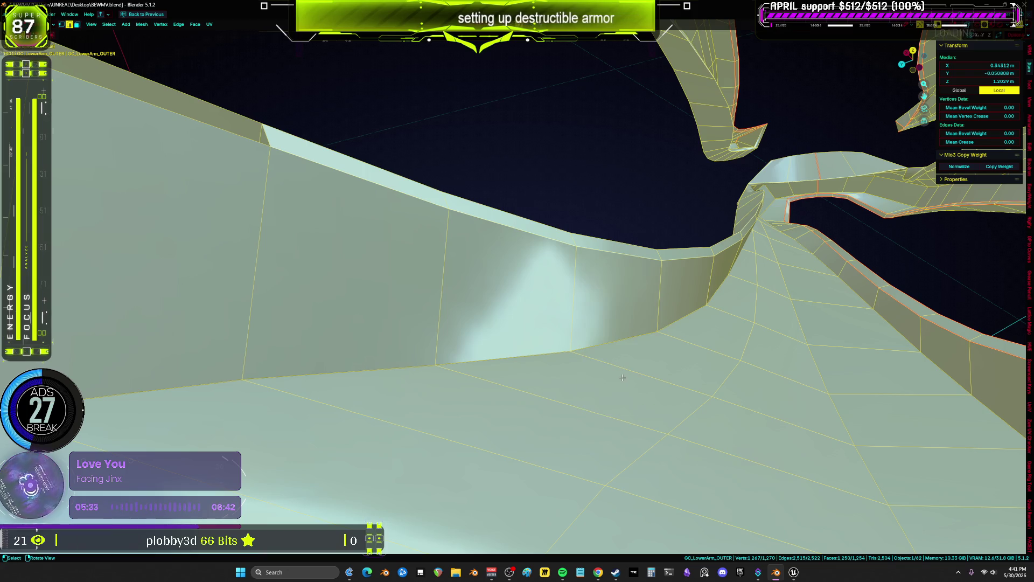
Merge vertices by distance, removing 1 duplicate vertex.
key("m")
left_click(614, 405)
scroll(613, 398, "down", 8)
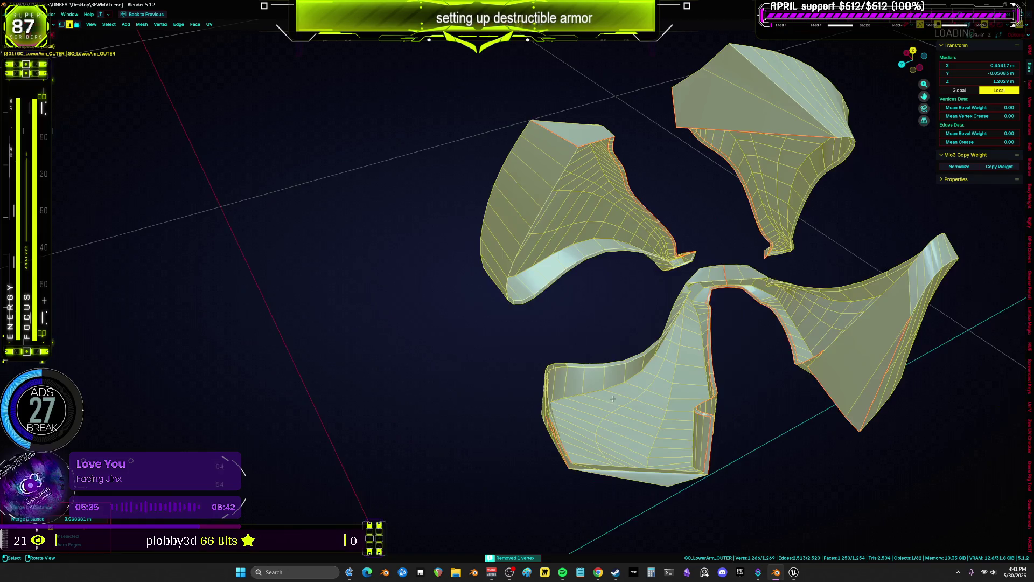
Select border edges at the armor's open tip and fill a new face there.
scroll(612, 399, "up", 5)
left_click(558, 345)
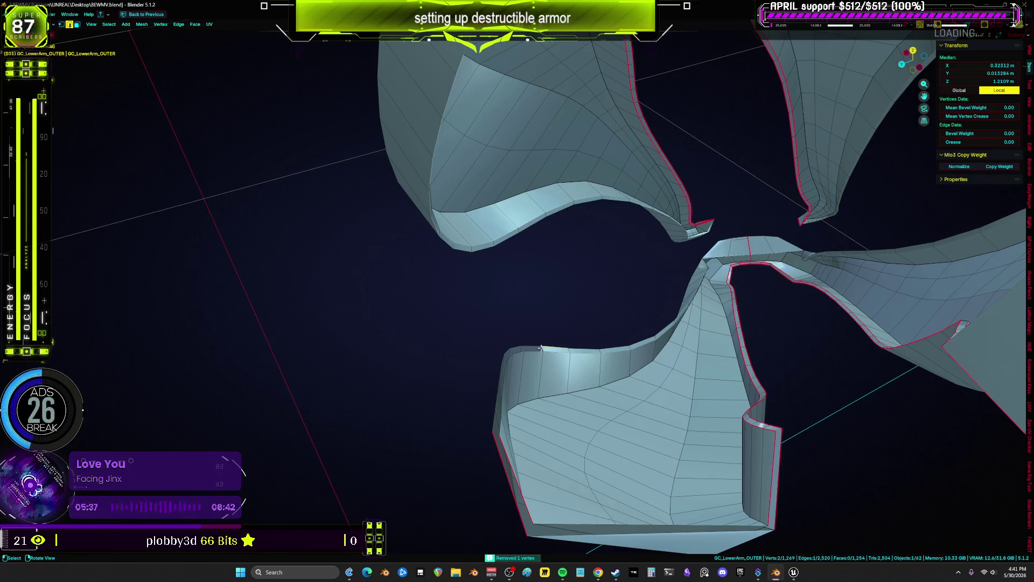
scroll(602, 359, "up", 6)
mouse_move(602, 358)
middle_mouse_down()
mouse_move(515, 324)
mouse_move(443, 249)
middle_mouse_up()
key("ctrl+l")
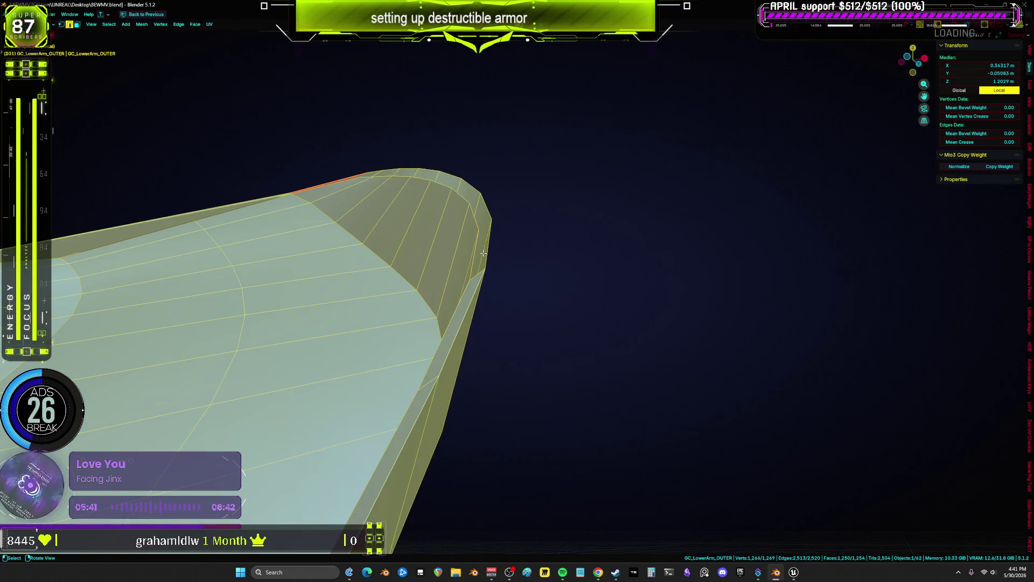
left_click(477, 271)
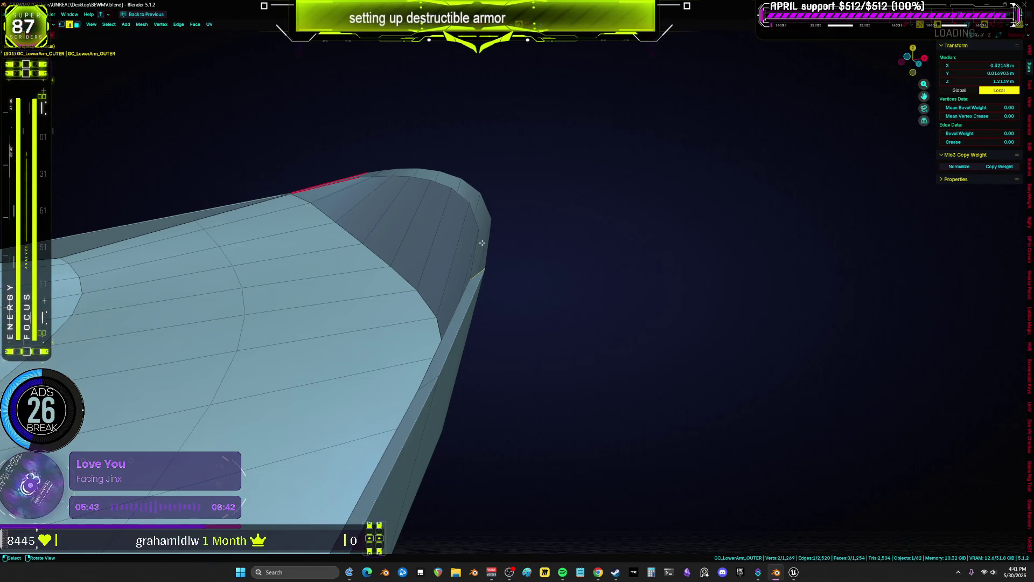
key("j")
scroll(503, 245, "up", 5)
mouse_move(503, 245)
middle_mouse_down()
mouse_move(465, 489)
mouse_move(566, 415)
mouse_move(489, 411)
mouse_move(441, 205)
mouse_move(368, 133)
mouse_move(443, 162)
middle_mouse_up()
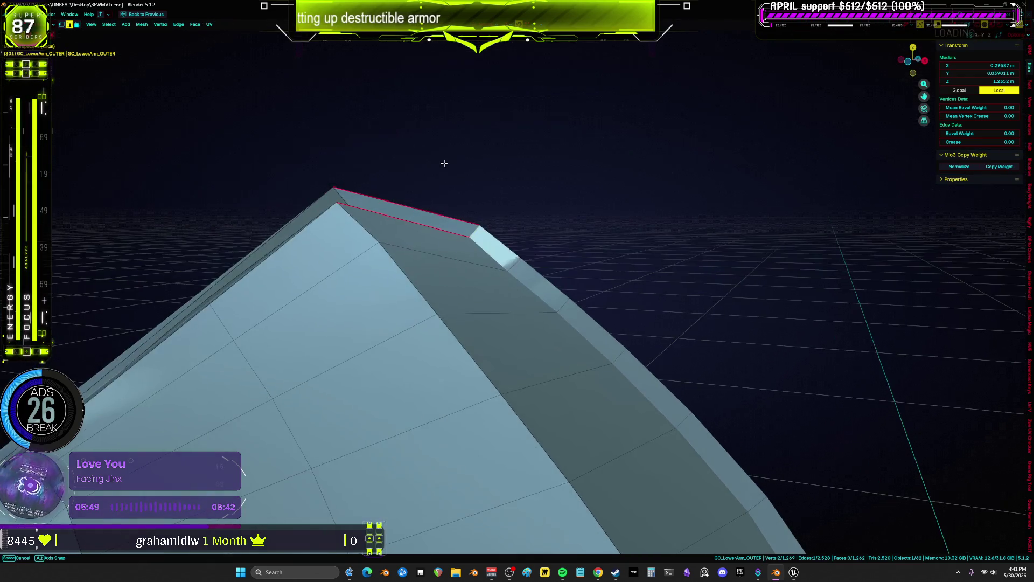
Fill the remaining open gap at the tip with a face.
left_click(477, 229)
mouse_move(501, 229)
middle_mouse_down()
mouse_move(401, 228)
mouse_move(700, 219)
mouse_move(462, 247)
mouse_move(496, 265)
mouse_move(490, 245)
mouse_move(582, 249)
mouse_move(664, 291)
mouse_move(751, 288)
mouse_move(448, 270)
mouse_move(498, 274)
middle_mouse_up()
key("KP_Decimal")
key("f")
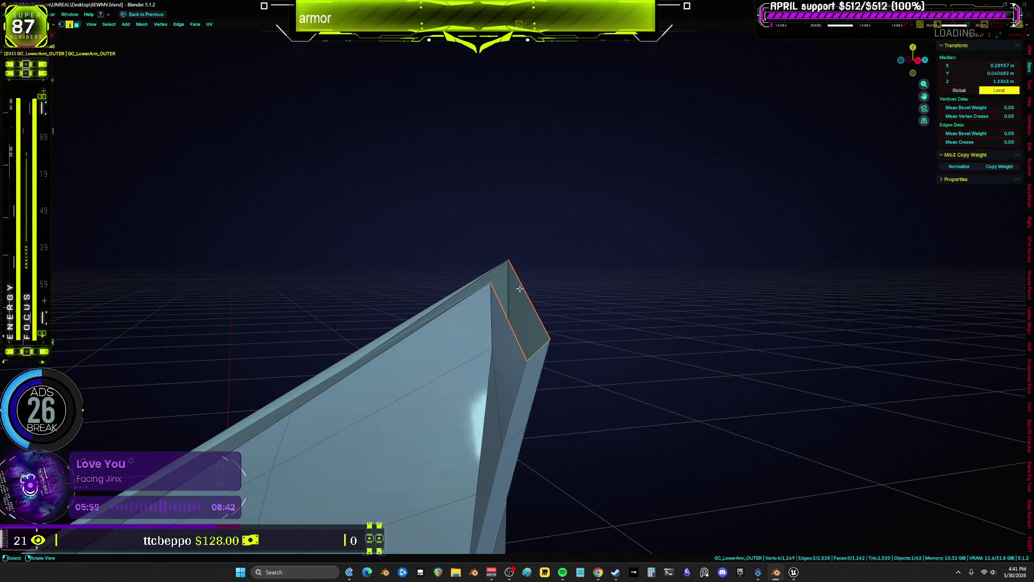
Select pairs of border edges along the upper strip and fill faces between them.
left_click(484, 280)
mouse_move(487, 279)
middle_mouse_down()
mouse_move(484, 358)
mouse_move(519, 331)
mouse_move(560, 340)
mouse_move(312, 354)
mouse_move(348, 371)
mouse_move(344, 406)
mouse_move(673, 241)
mouse_move(644, 233)
mouse_move(575, 286)
mouse_move(617, 262)
mouse_move(648, 275)
mouse_move(668, 266)
mouse_move(602, 264)
mouse_move(609, 182)
middle_mouse_up()
key("3")
left_click(703, 137)
mouse_move(703, 137)
middle_mouse_down()
mouse_move(686, 166)
mouse_move(691, 208)
mouse_move(453, 317)
middle_mouse_up()
left_click(341, 370)
left_click(511, 310, "shift")
key("KP_Decimal")
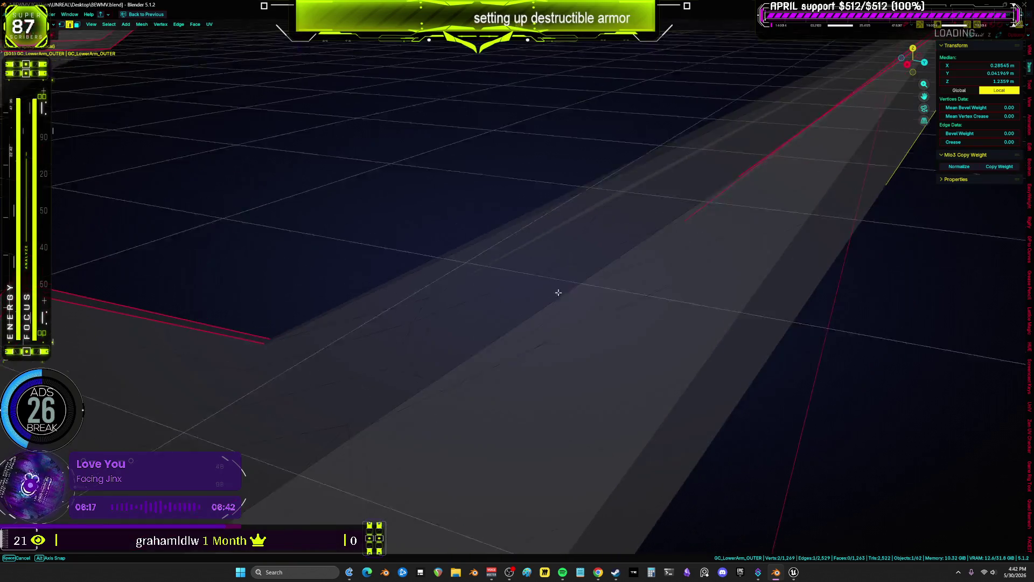
key("f")
mouse_move(575, 164)
middle_mouse_down()
mouse_move(550, 235)
mouse_move(452, 316)
mouse_move(422, 393)
mouse_move(672, 307)
mouse_move(496, 340)
mouse_move(506, 300)
mouse_move(508, 311)
middle_mouse_up()
key("f")
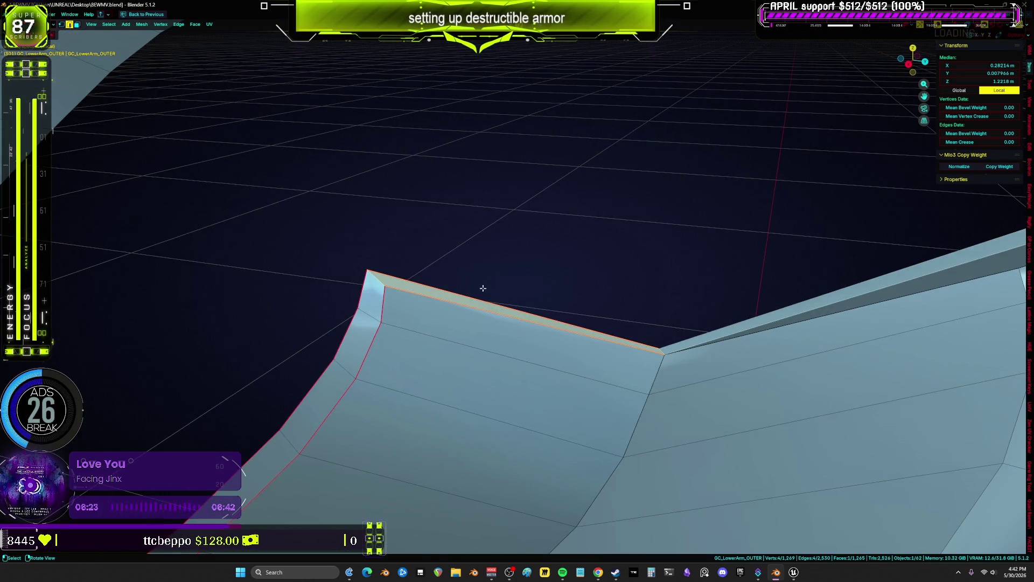
Select the small corner face and a lower edge to check the remaining openings.
key("3")
left_click(383, 296)
middle_click_drag(383, 297, 544, 321)
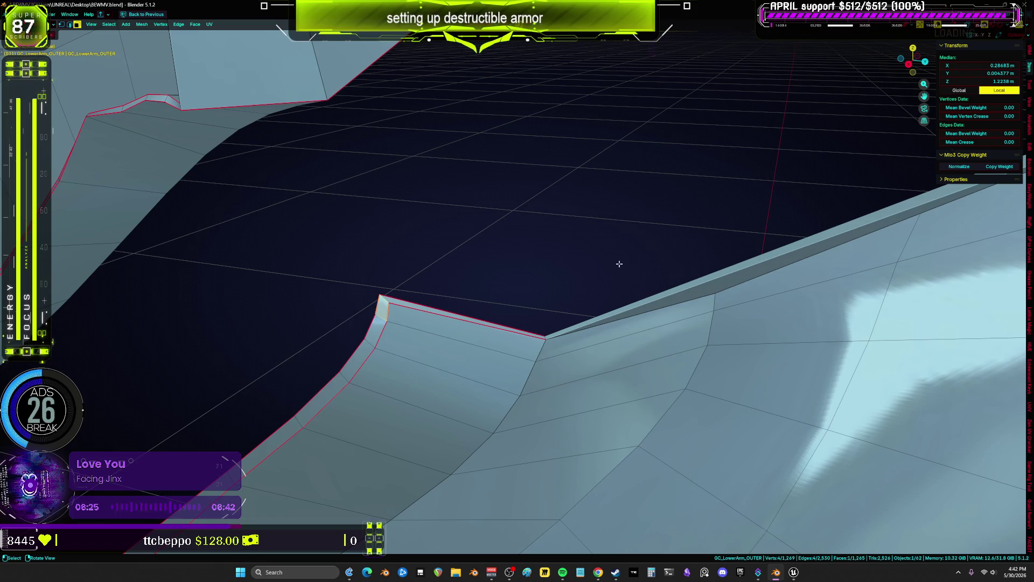
left_click(691, 284)
left_click(698, 371)
key("2")
left_click(694, 370)
left_click(109, 24)
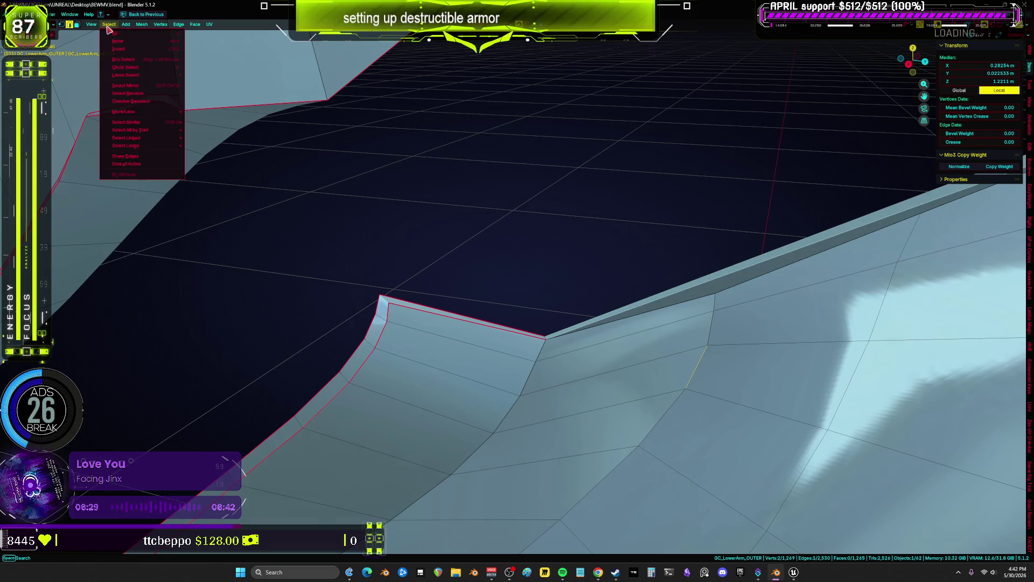
Re-select non-manifold edges and merge vertices by distance, which removes 0 vertices.
mouse_move(156, 131)
left_click(215, 135)
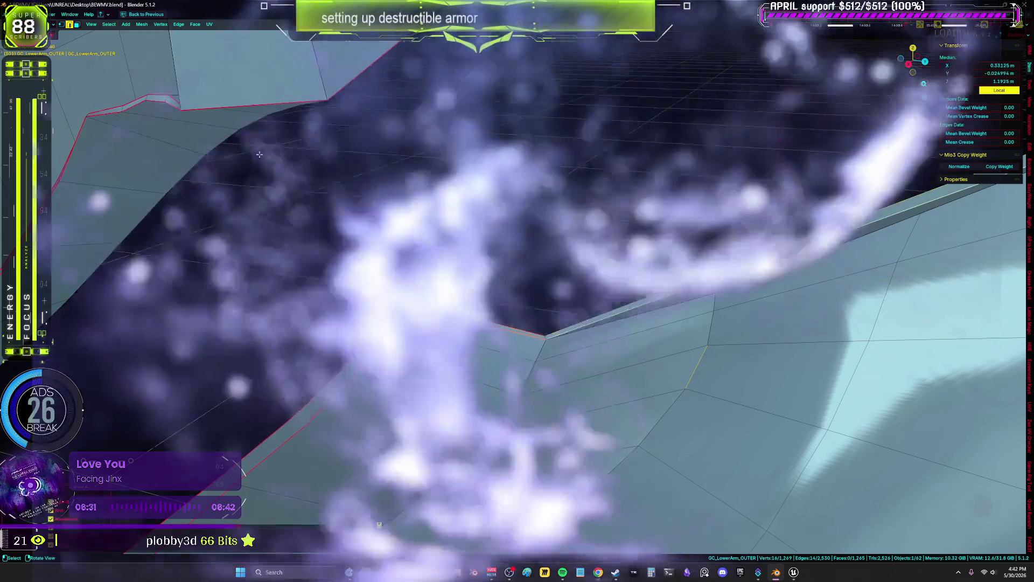
key("m")
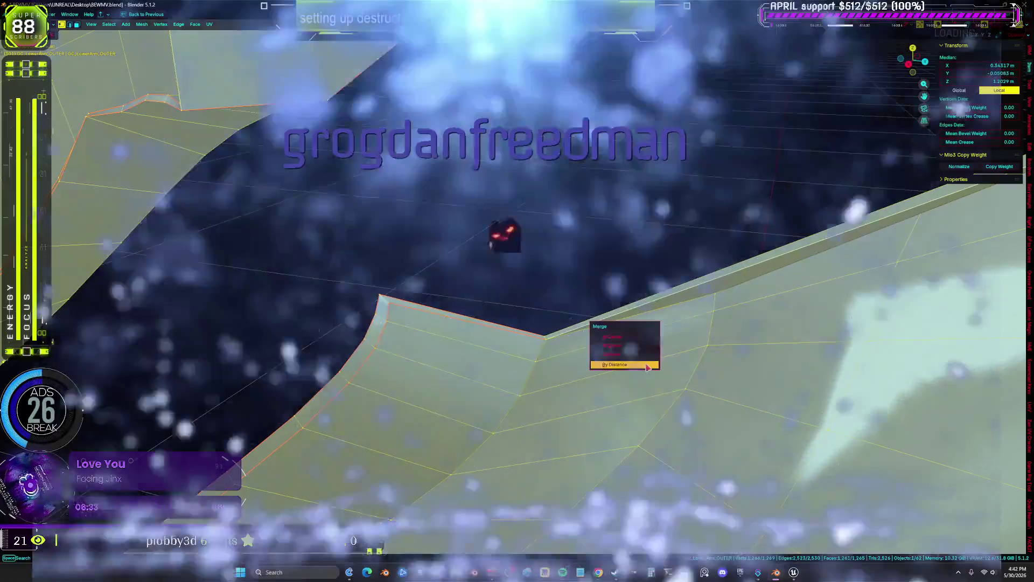
left_click(646, 356)
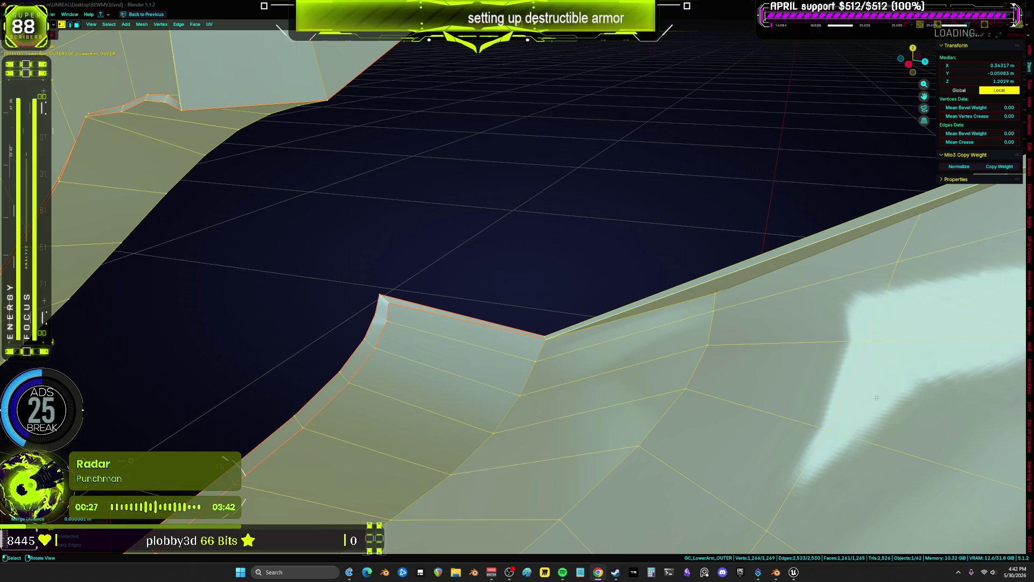
Bring up Unreal's GC_Heel_CORE Dataflow editor, widen the graph panel, and zoom out over the nodes.
mouse_move(795, 579)
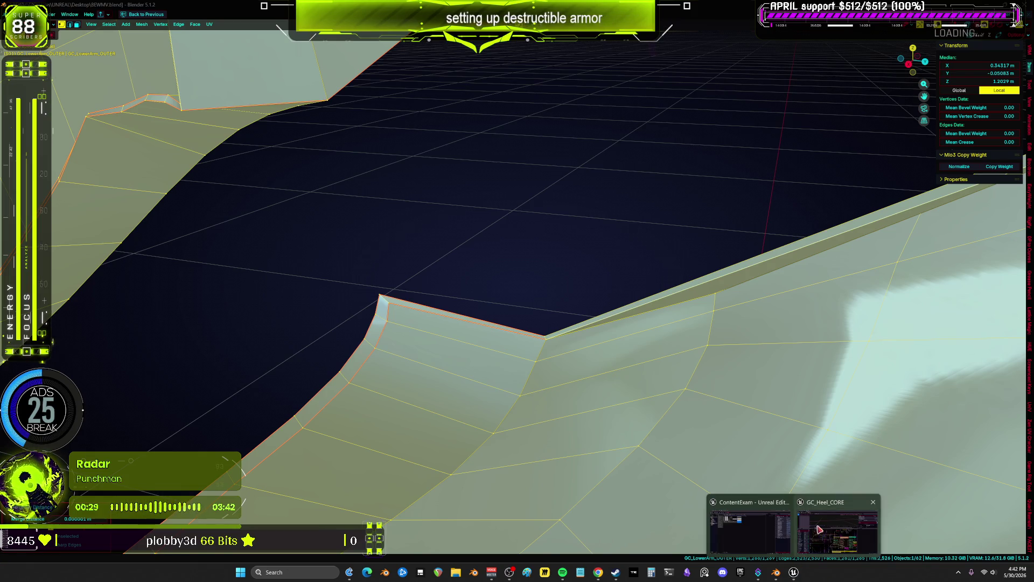
left_click(818, 530)
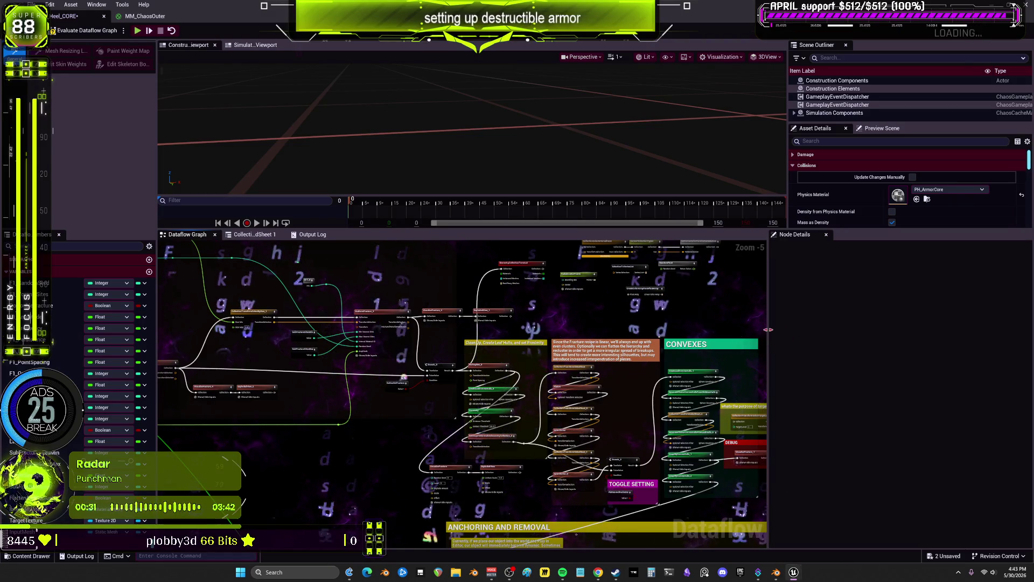
left_click_drag(768, 329, 943, 350)
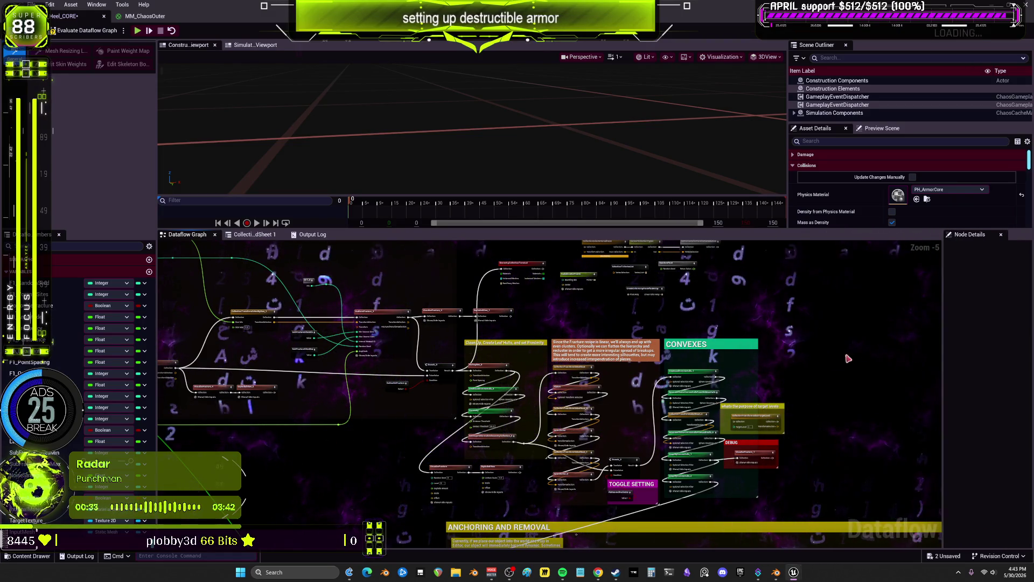
scroll(848, 358, "down", 3)
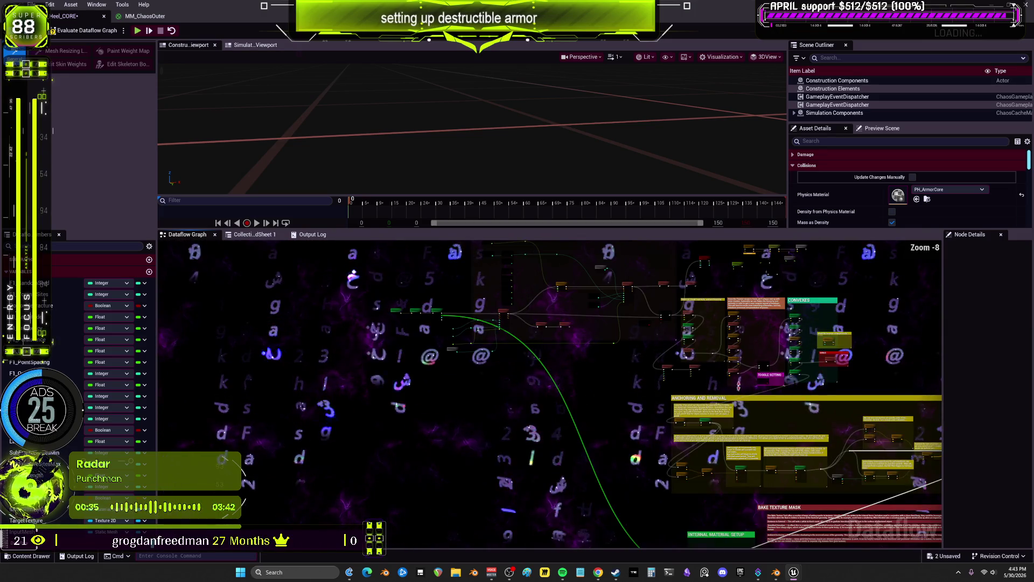
right_click_drag(847, 359, 817, 252)
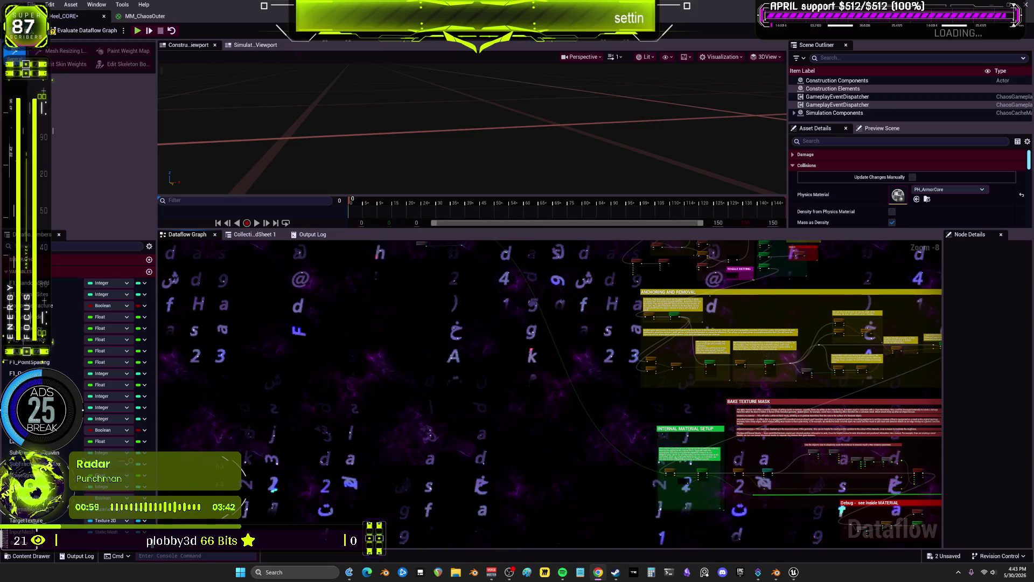
Browse the Content Browser into BewmV > BEWMV and back, then return to Blender.
key("super+Down")
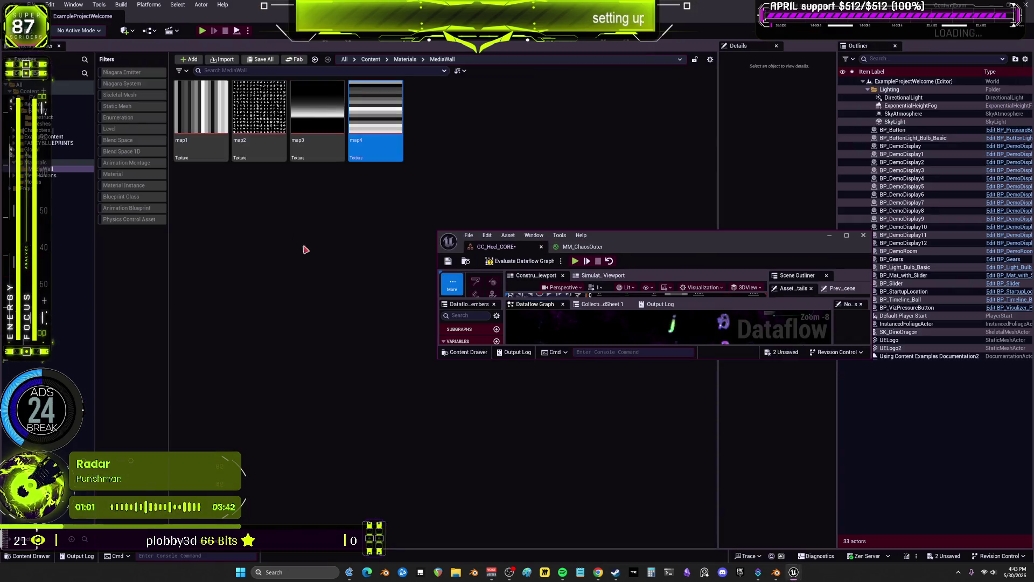
left_click(52, 120)
left_click(43, 105)
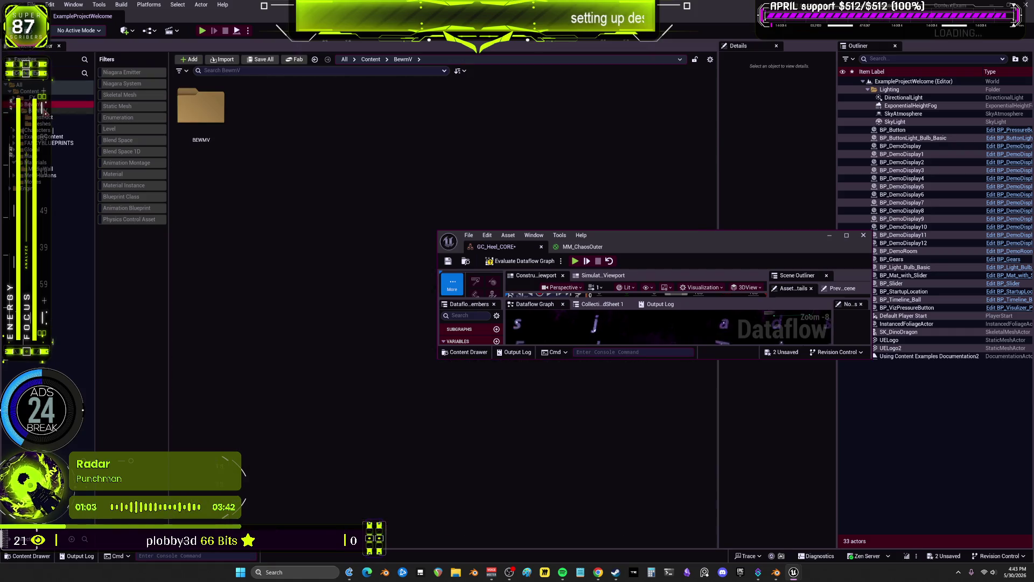
double_click(200, 106)
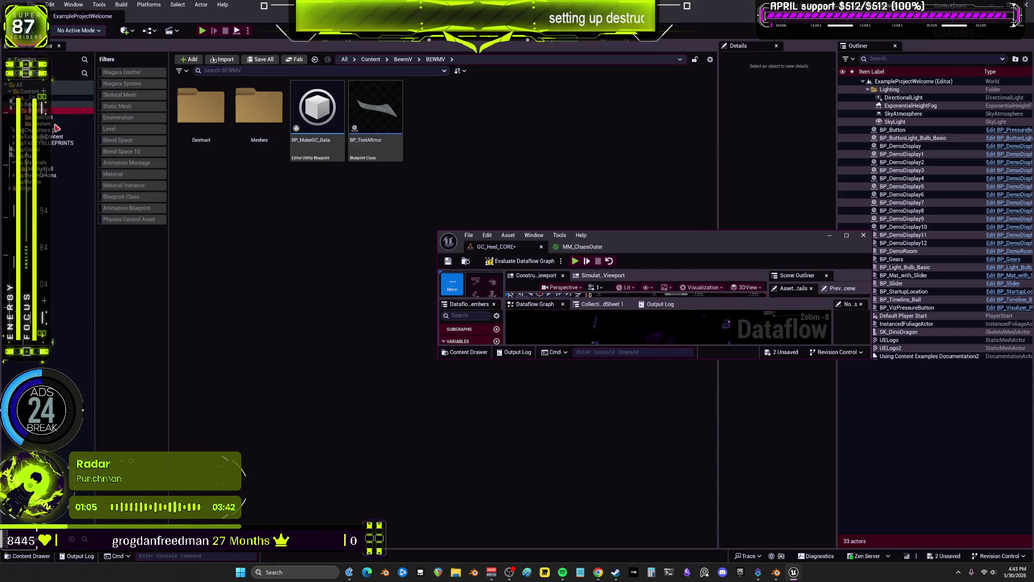
key("alt+Left")
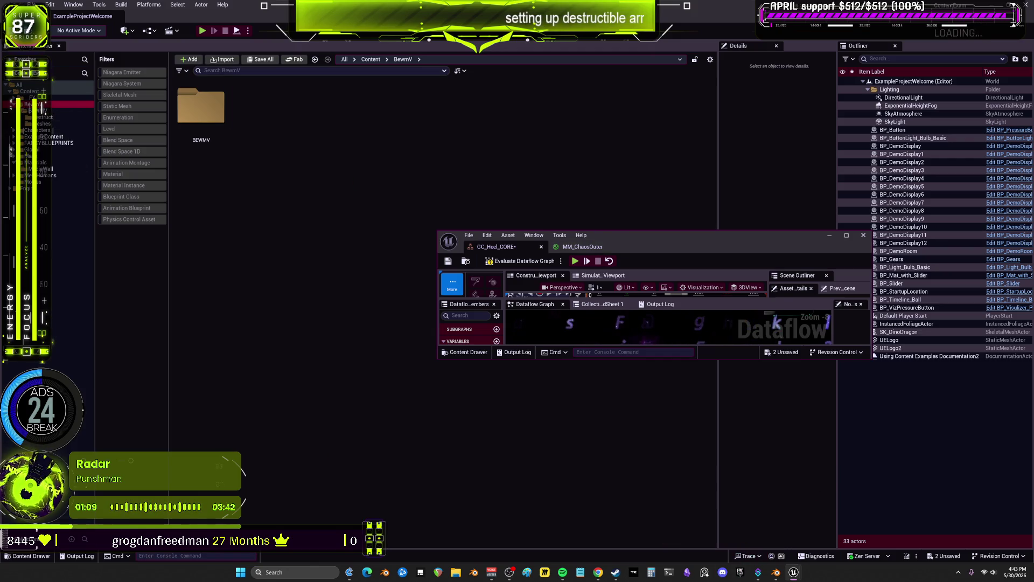
left_click(775, 572)
scroll(560, 326, "down", 8)
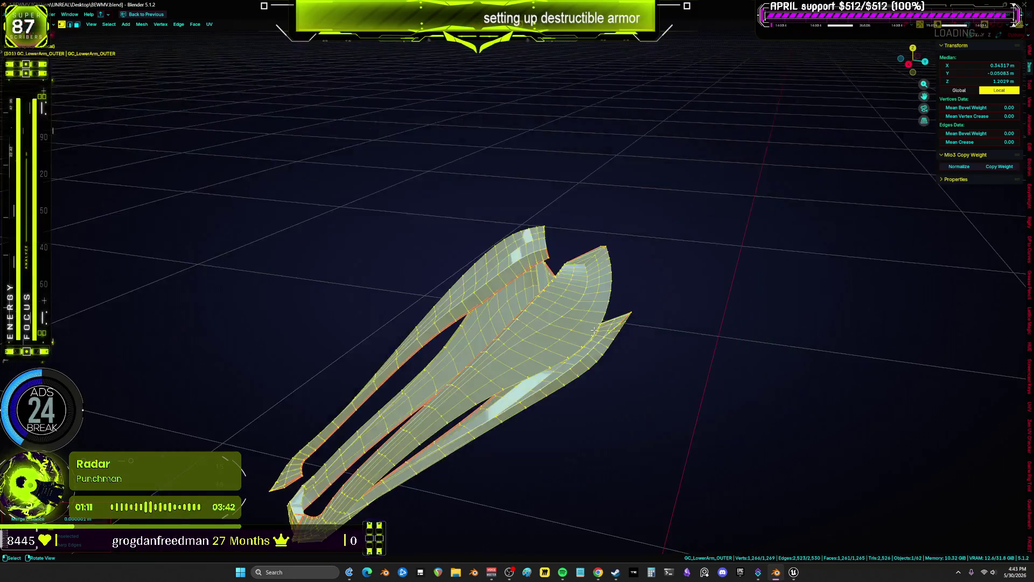
Exit local view to see the armor on the full character, hiding overlays.
key("KP_Divide")
key("KP_Divide")
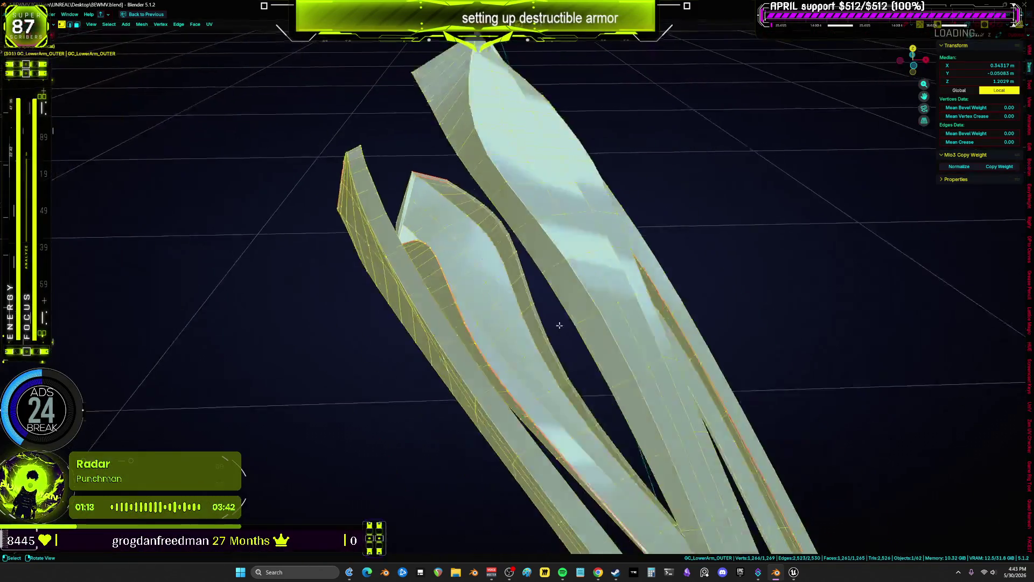
key("KP_Divide")
scroll(559, 325, "up", 6)
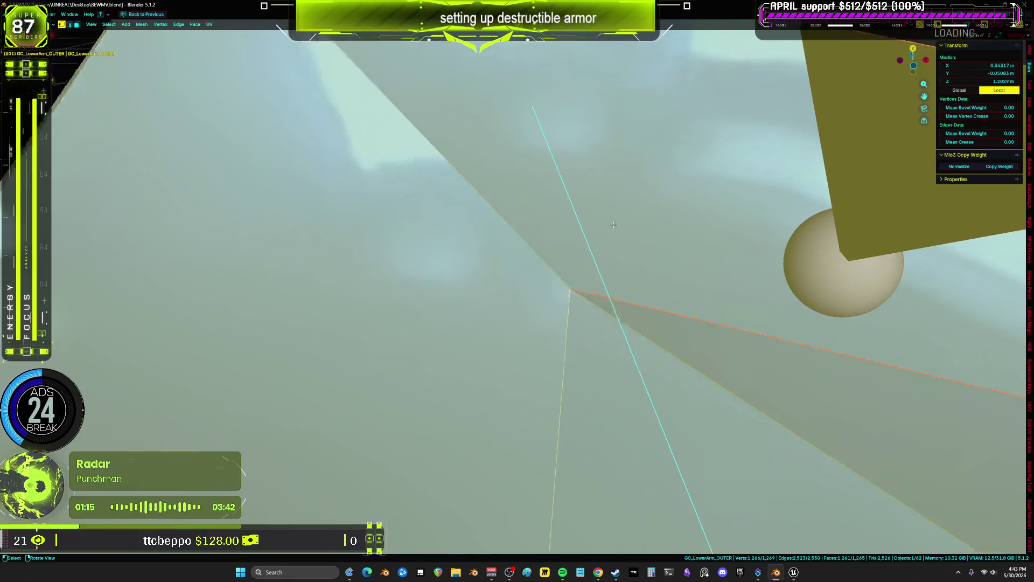
scroll(629, 291, "down", 8)
scroll(629, 291, "down", 5)
scroll(629, 291, "up", 8)
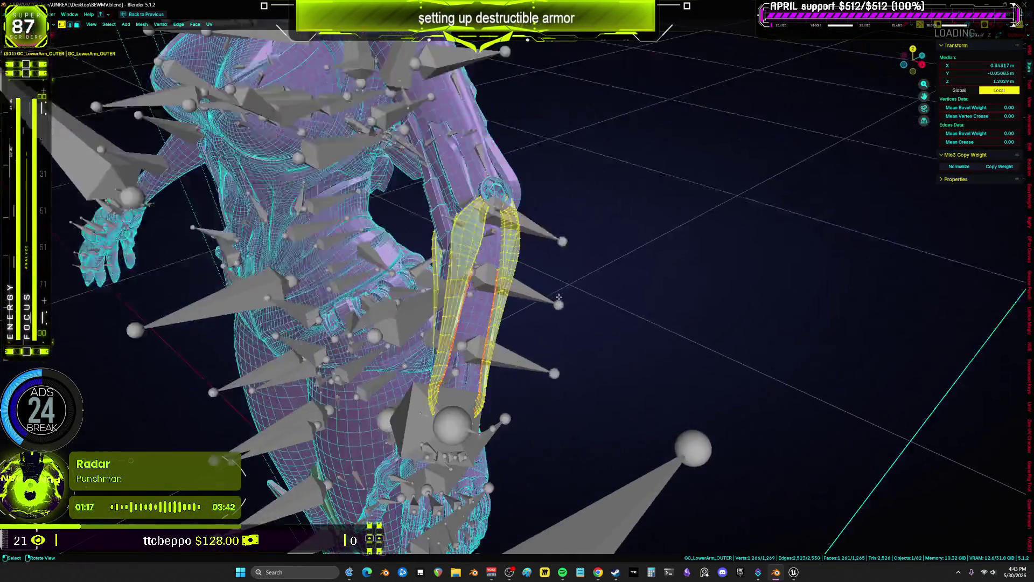
key("shift+alt+z")
key("g")
key("Escape")
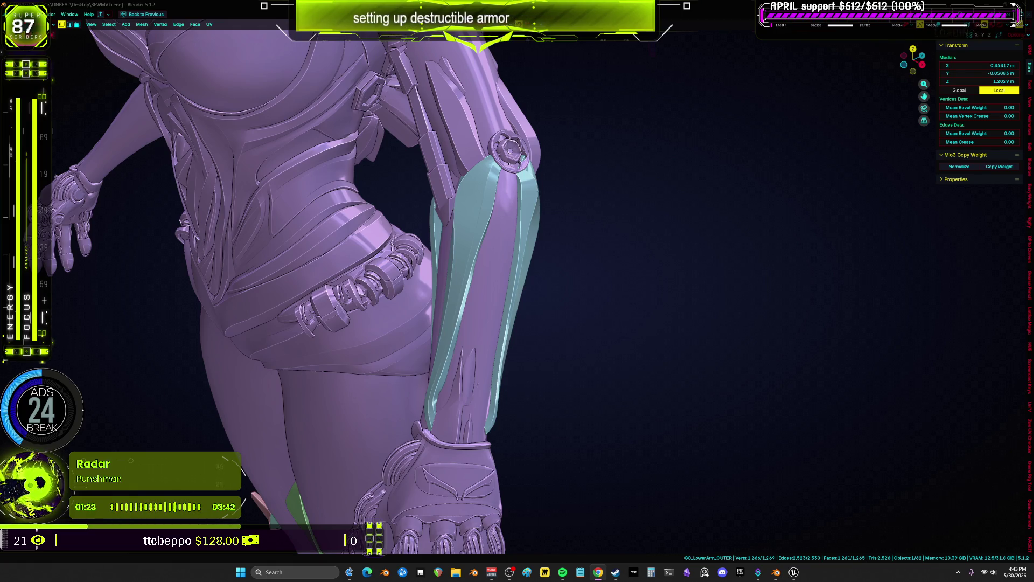
Orbit around the forearm to check the fit, restore overlays, and switch to Object Mode.
middle_click_drag(635, 308, 663, 253)
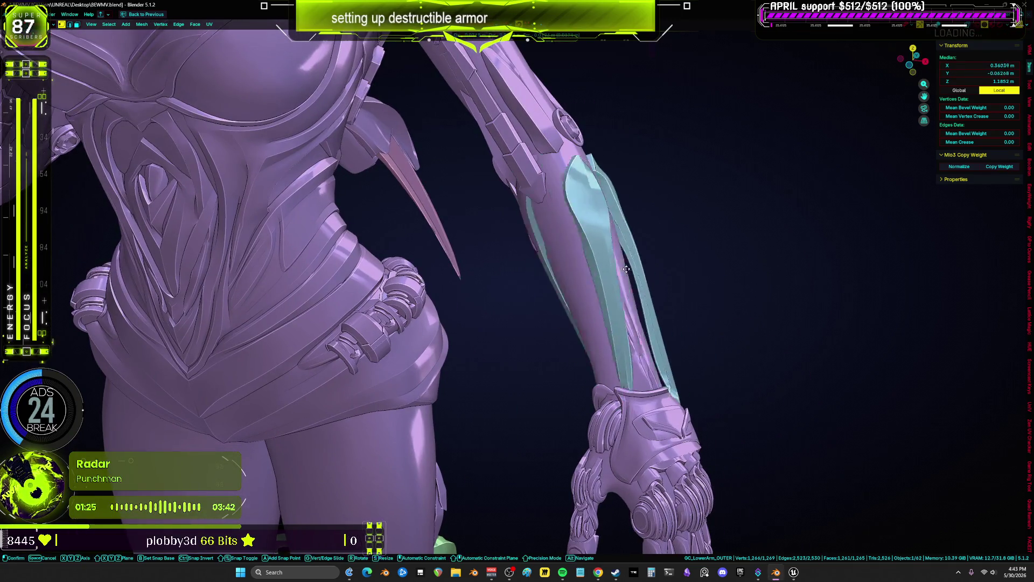
scroll(583, 269, "up", 3)
scroll(583, 270, "down", 4)
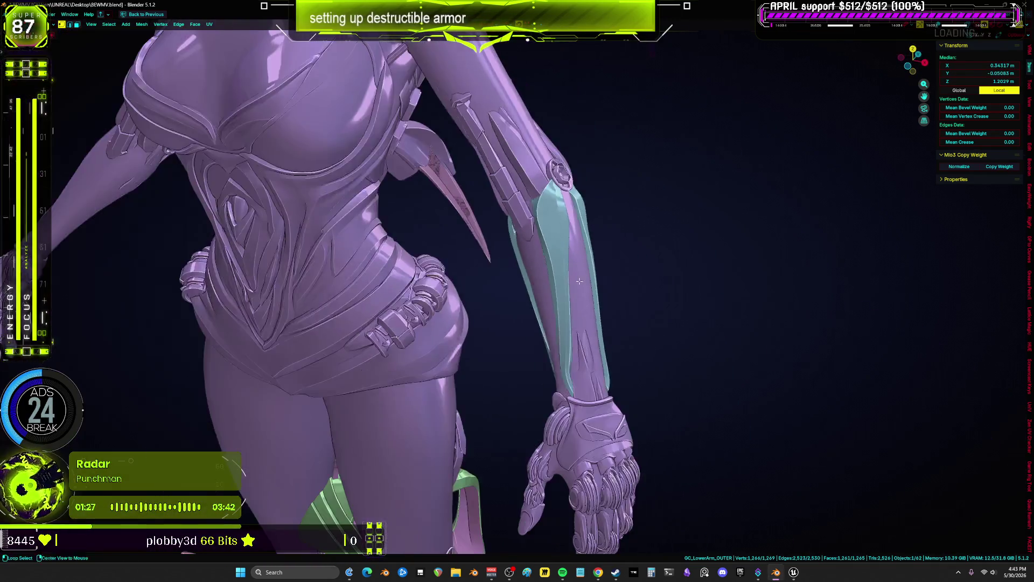
key("shift+alt+z")
scroll(581, 282, "up", 3, "ctrl")
key("ctrl+Tab")
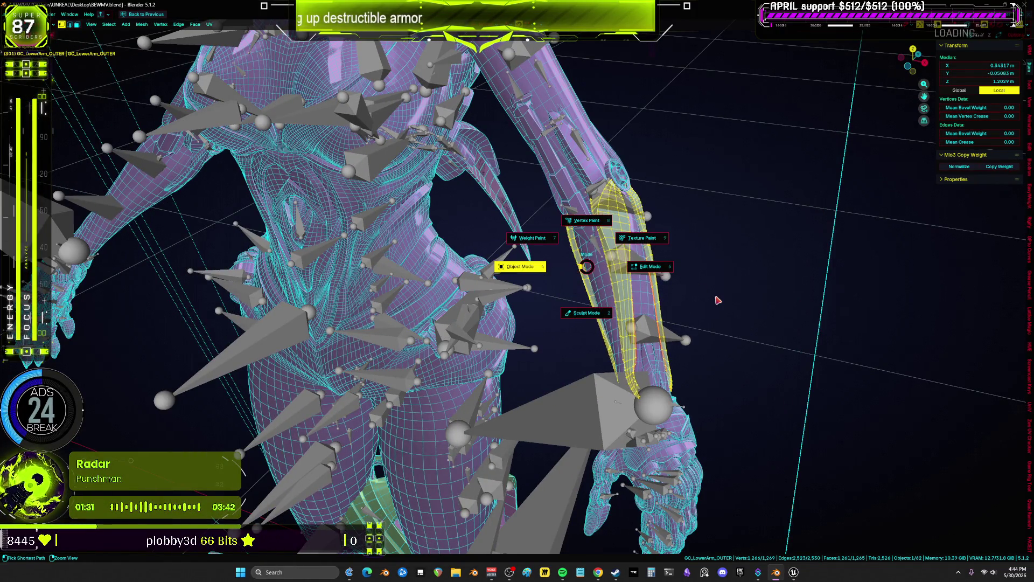
left_click(718, 296)
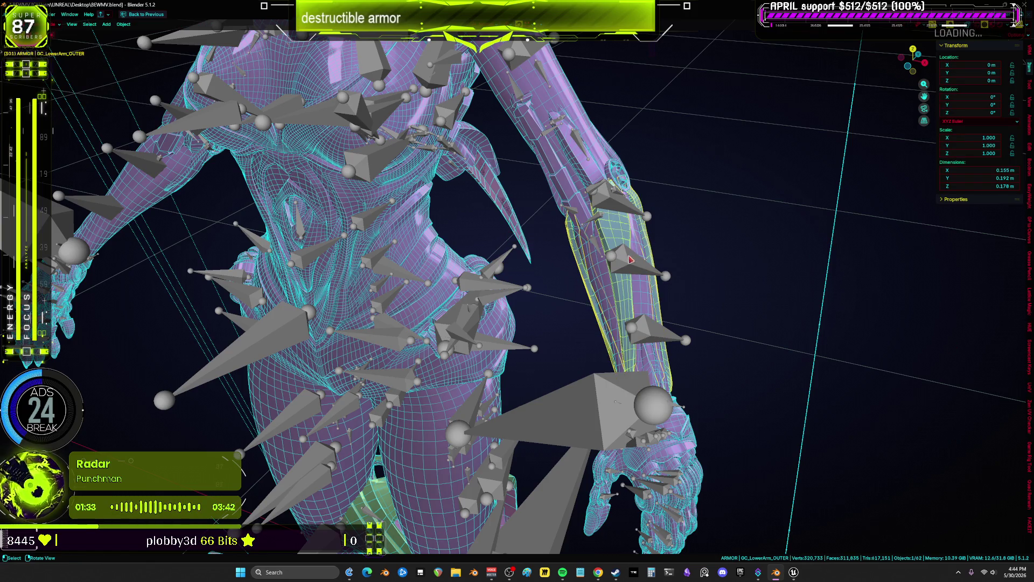
Hide the armature bones and inspect the lower-arm armor in wireframe before returning to solid.
left_click(629, 264)
key("h")
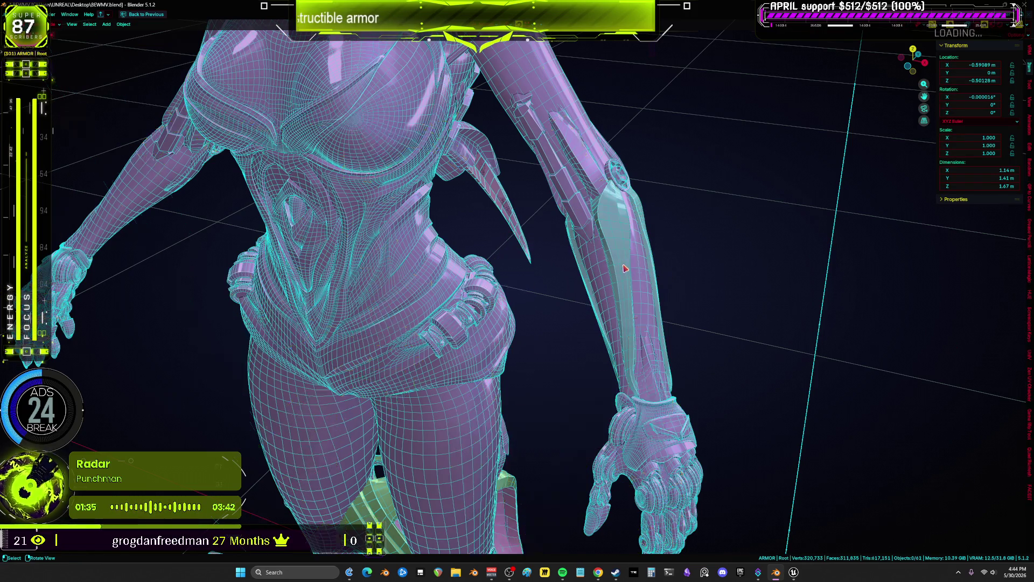
left_click(625, 270)
scroll(632, 268, "up", 3)
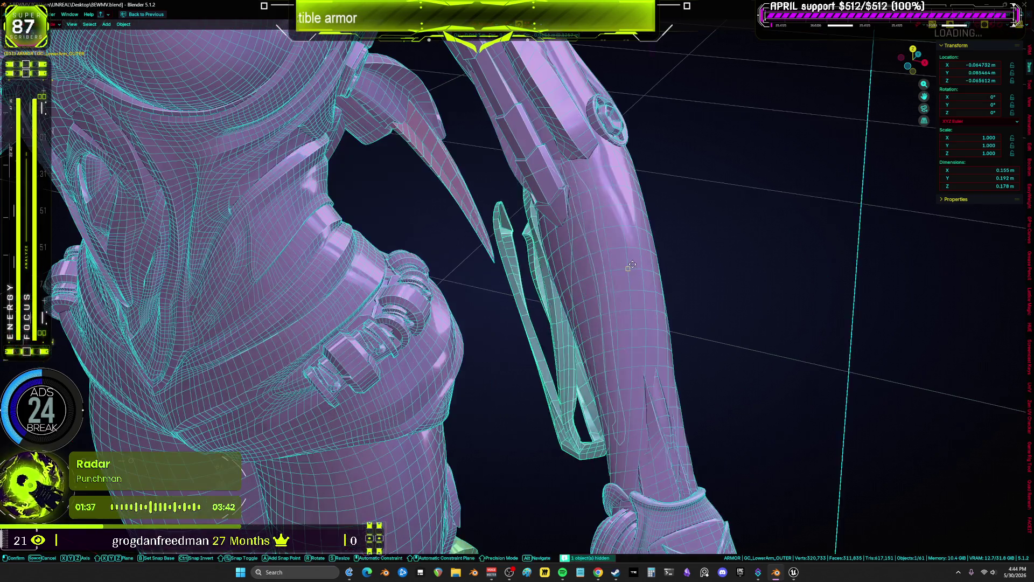
key("z")
left_click(501, 259)
middle_click_drag(501, 259, 711, 264)
key("shift+z")
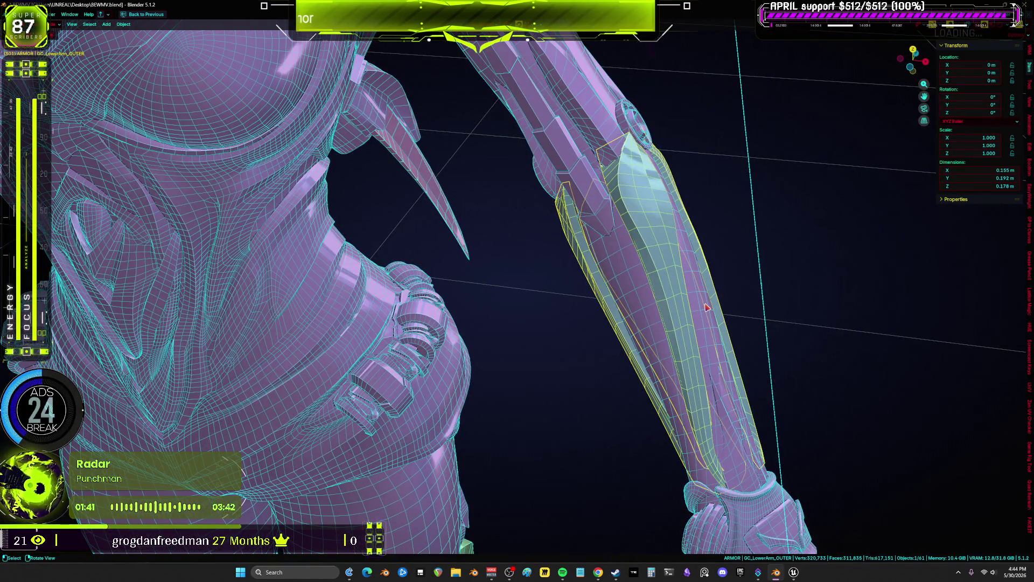
Hide the Body mesh, select GC_LowerArm_CORE, and restore the outliner and properties panels.
left_click(707, 308)
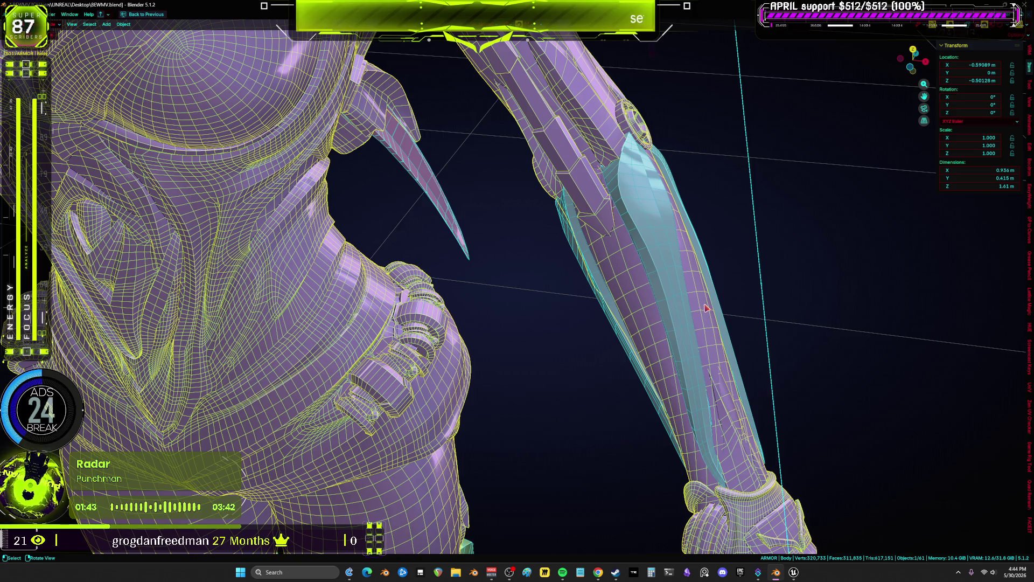
key("h")
key("ctrl+z")
scroll(562, 335, "down", 10)
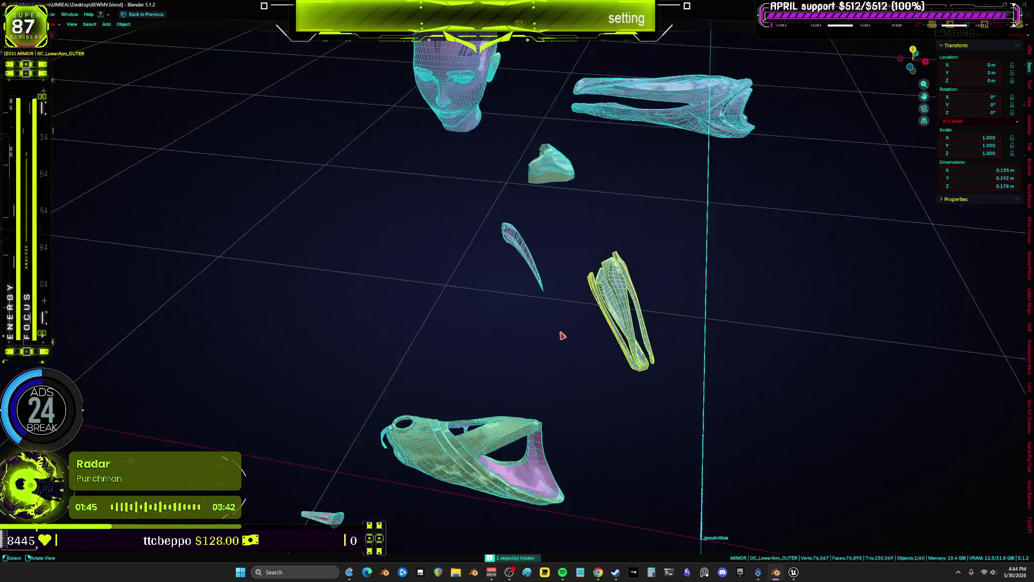
scroll(613, 301, "down", 5, "shift")
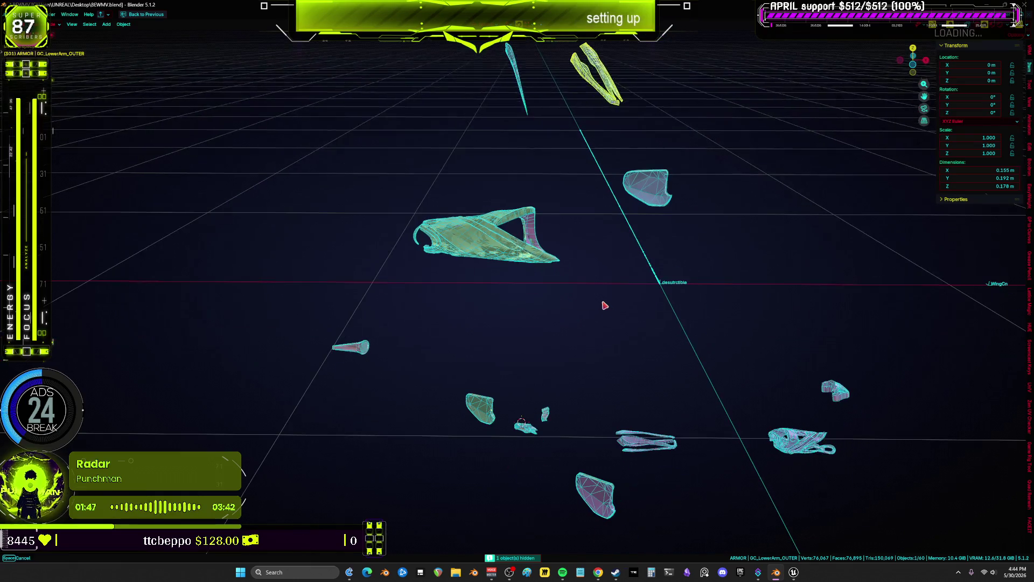
left_click(652, 454)
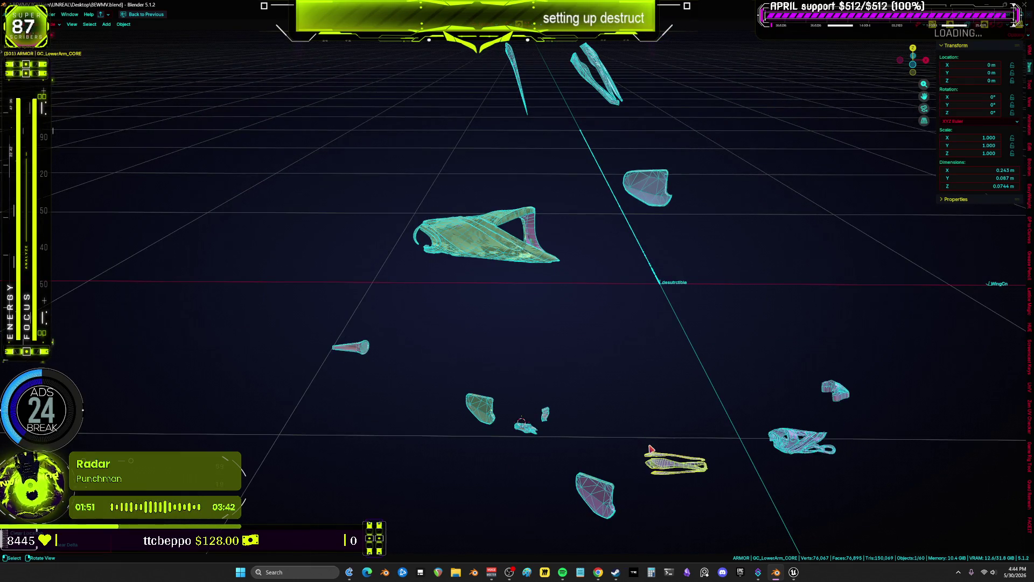
key("ctrl+space")
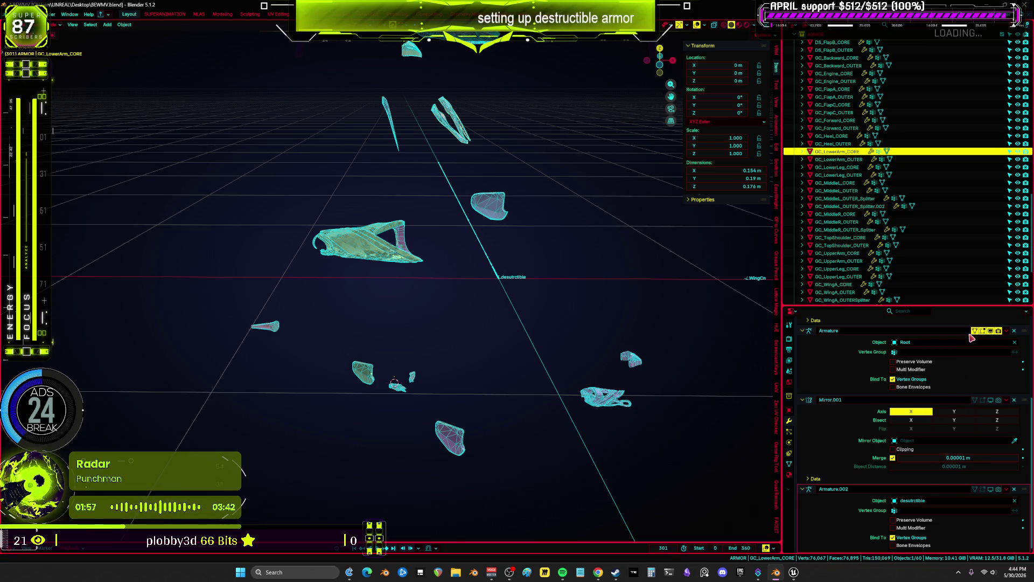
Maximize the 3D view and frame GC_LowerArm_CORE close up, orbiting around it.
mouse_move(597, 333)
middle_mouse_down()
mouse_move(625, 370)
mouse_move(587, 383)
middle_mouse_up()
key("ctrl+space")
key("KP_Decimal")
mouse_move(560, 350)
middle_mouse_down()
mouse_move(536, 330)
mouse_move(526, 300)
mouse_move(703, 348)
middle_mouse_up()
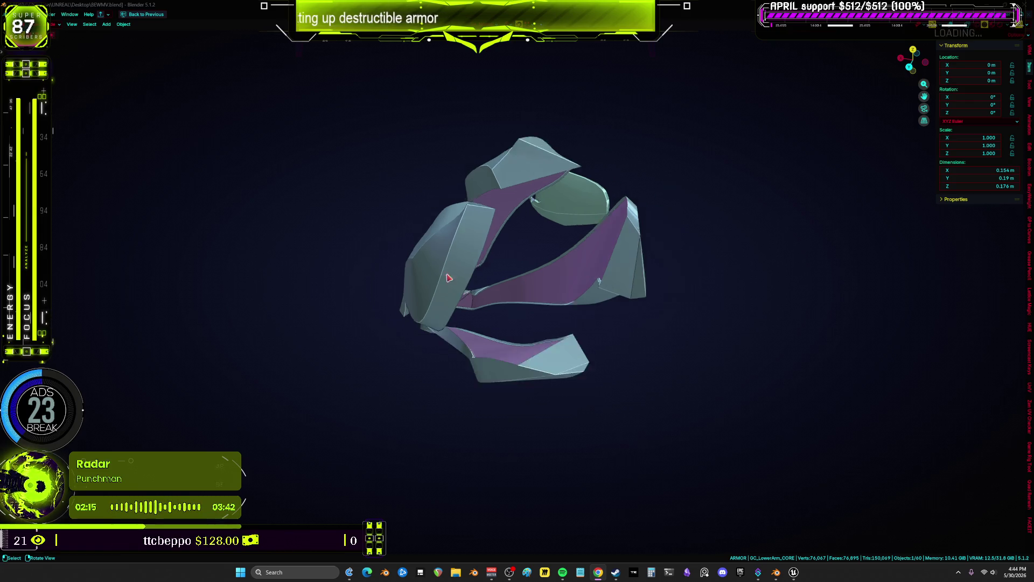
Toggle wireframe on the core mesh, try moving it, then reset its location to 0.
scroll(598, 237, "up", 5)
mouse_move(587, 237)
middle_mouse_down()
mouse_move(397, 224)
mouse_move(573, 201)
mouse_move(421, 220)
mouse_move(674, 237)
mouse_move(534, 172)
mouse_move(564, 242)
mouse_move(615, 268)
middle_mouse_up()
key("shift+z")
key("shift+z")
key("shift+z")
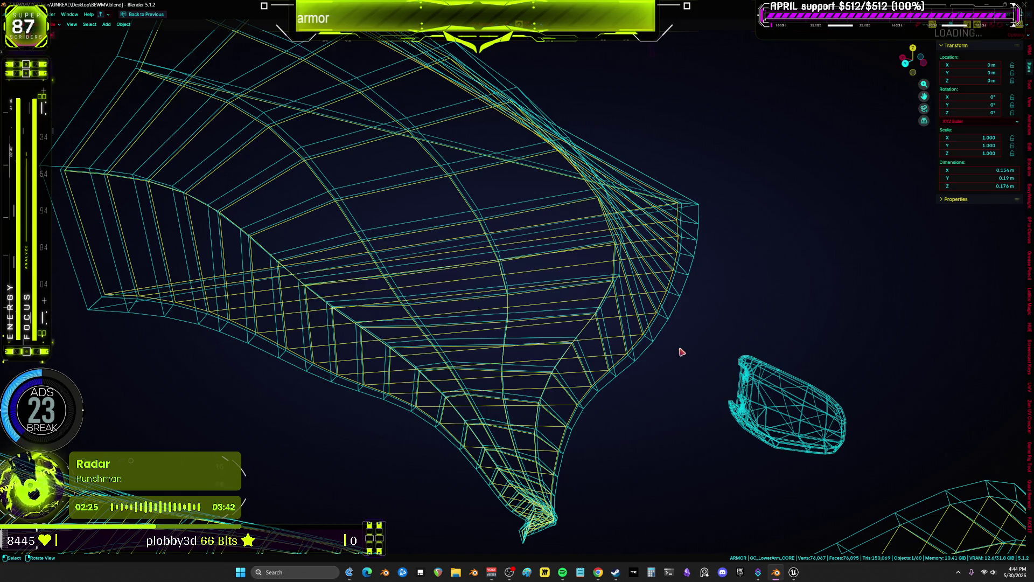
key("g")
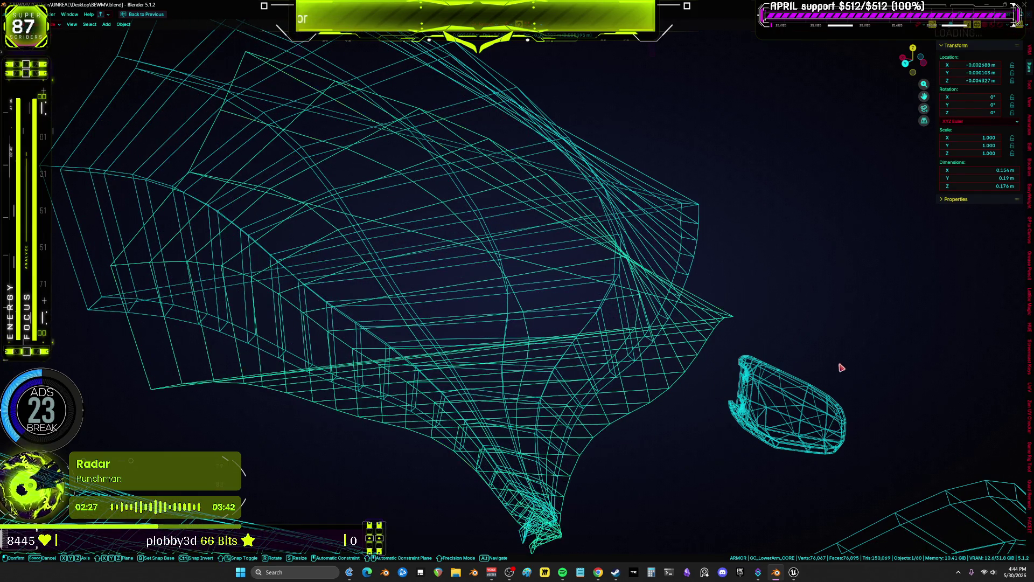
left_click(669, 342)
key("shift+z")
key("g")
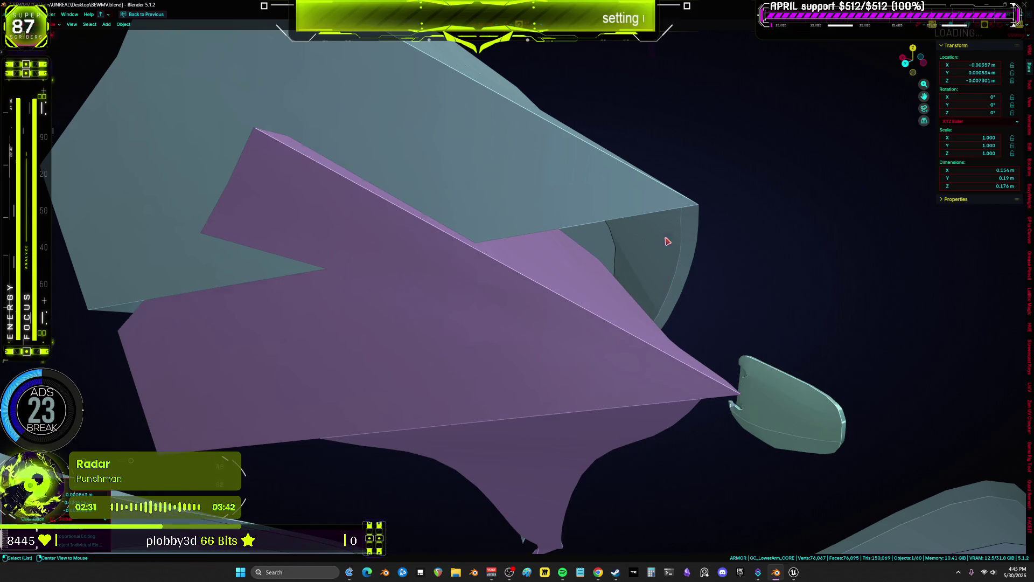
key("alt+g")
Frame GC_LowerArm_CORE in wireframe and orbit to inspect it, then switch to Unreal.
key("KP_Decimal")
key("z")
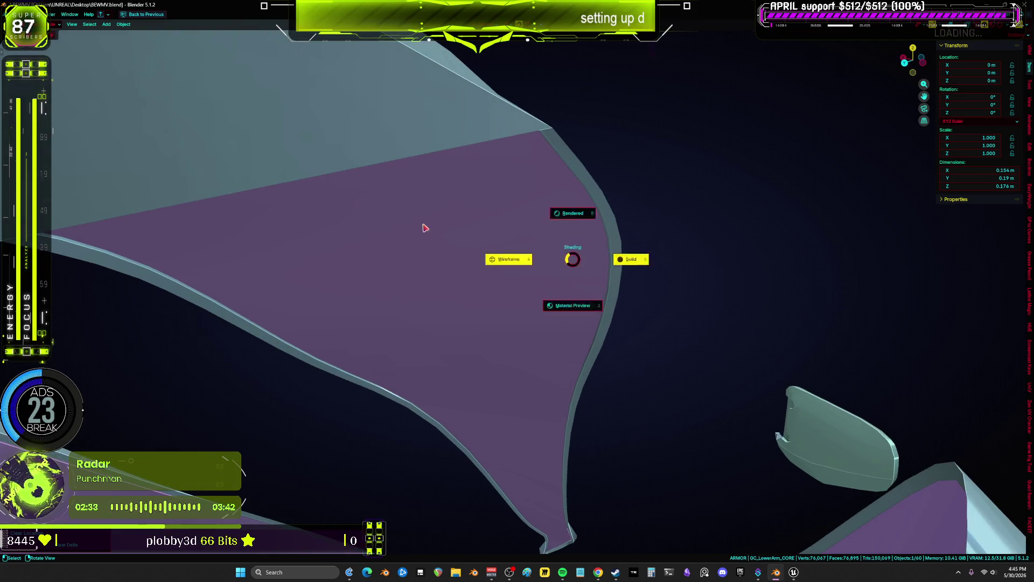
left_click(425, 228)
mouse_move(436, 226)
middle_mouse_down()
mouse_move(451, 238)
mouse_move(623, 262)
mouse_move(664, 229)
mouse_move(549, 275)
mouse_move(596, 316)
mouse_move(697, 334)
mouse_move(863, 258)
mouse_move(850, 245)
mouse_move(725, 261)
mouse_move(692, 286)
middle_mouse_up()
key("g")
key("Escape")
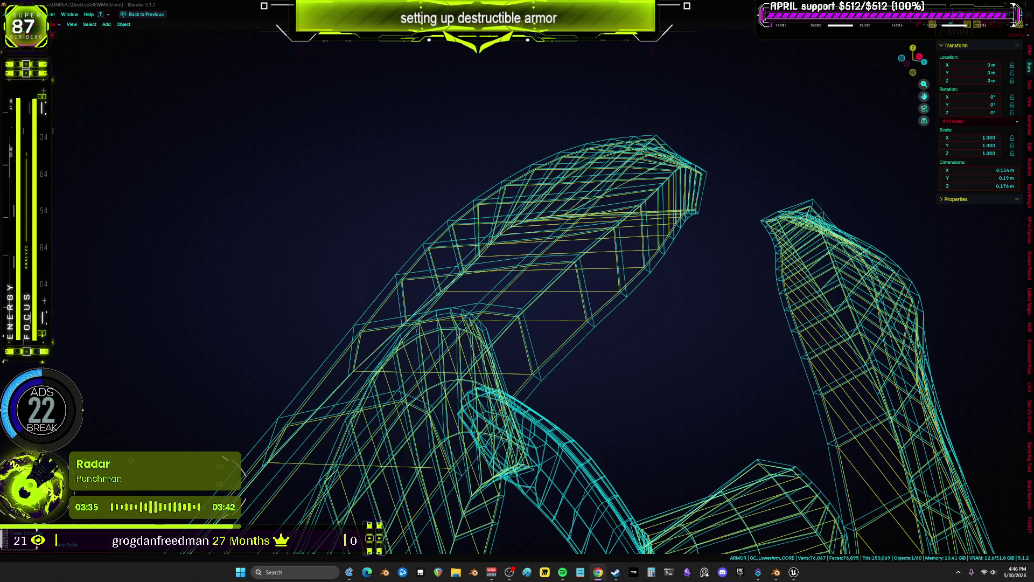
mouse_move(797, 578)
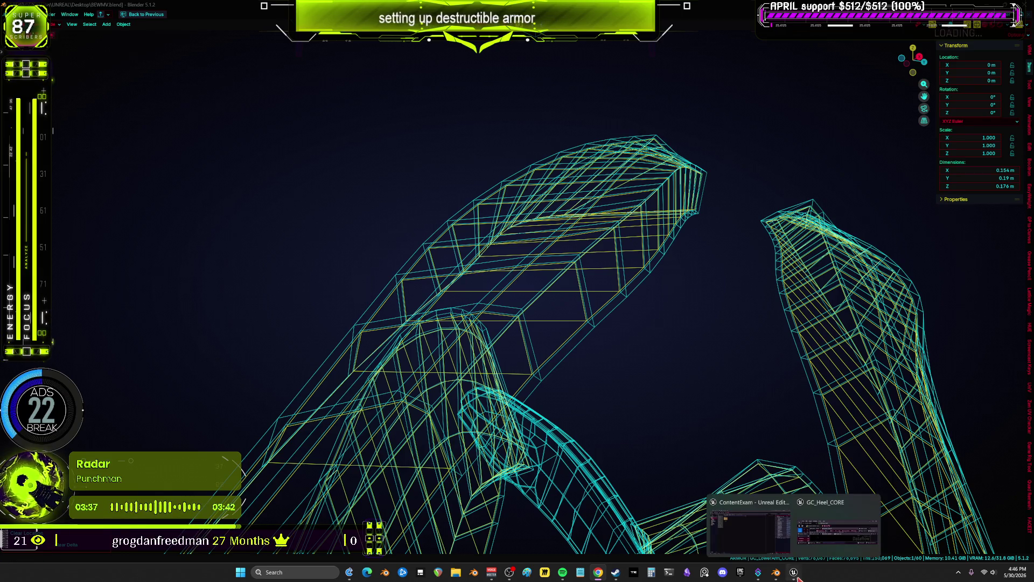
left_click(824, 545)
Maximize the GC_Heel_CORE Dataflow editor and pan the graph to the Branch_0 and fracture nodes.
double_click(675, 254)
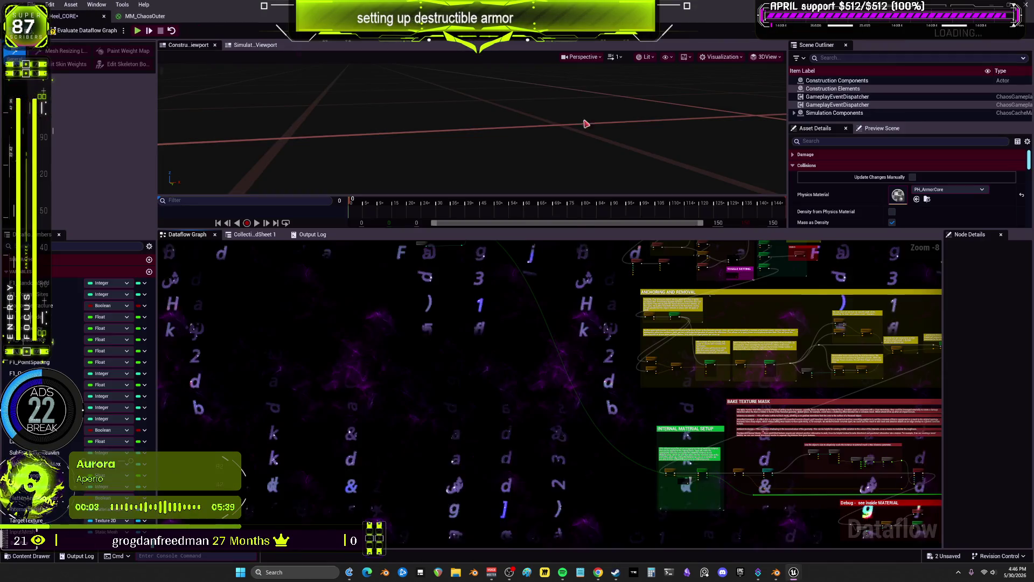
scroll(574, 323, "down", 2)
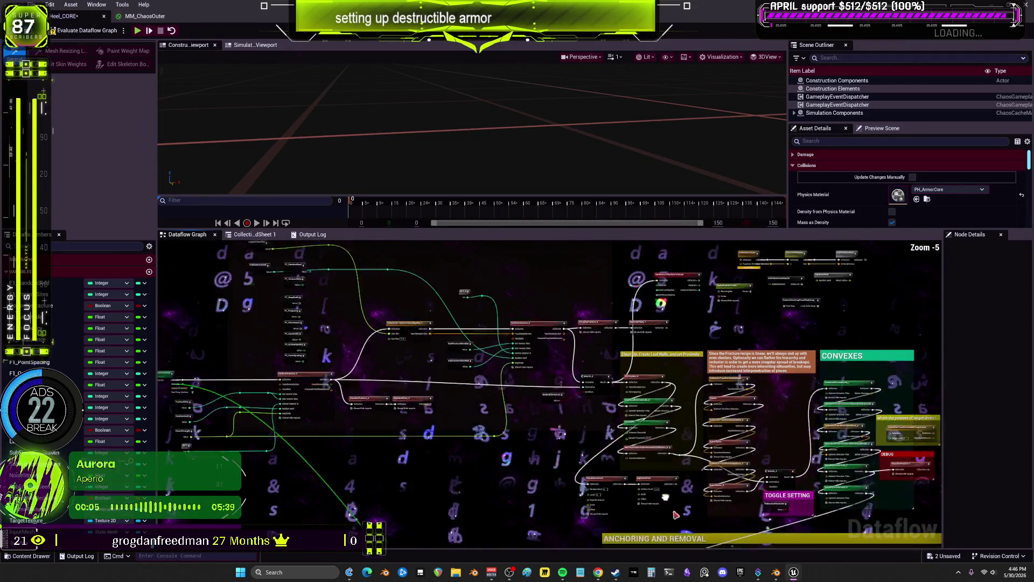
right_click_drag(504, 330, 487, 329)
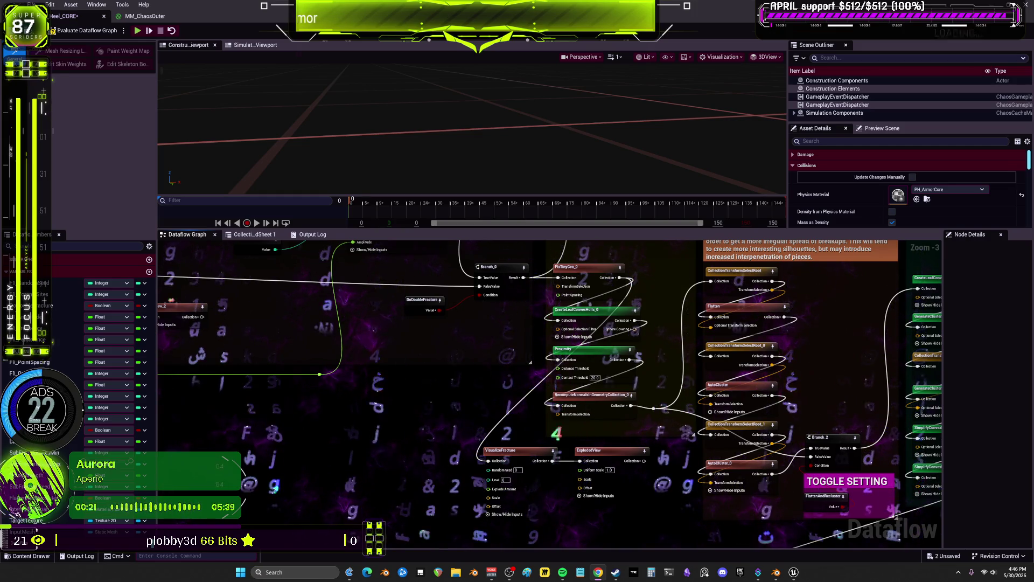
mouse_move(895, 516)
right_mouse_down()
mouse_move(585, 450)
mouse_move(472, 275)
mouse_move(572, 343)
mouse_move(592, 237)
right_mouse_up()
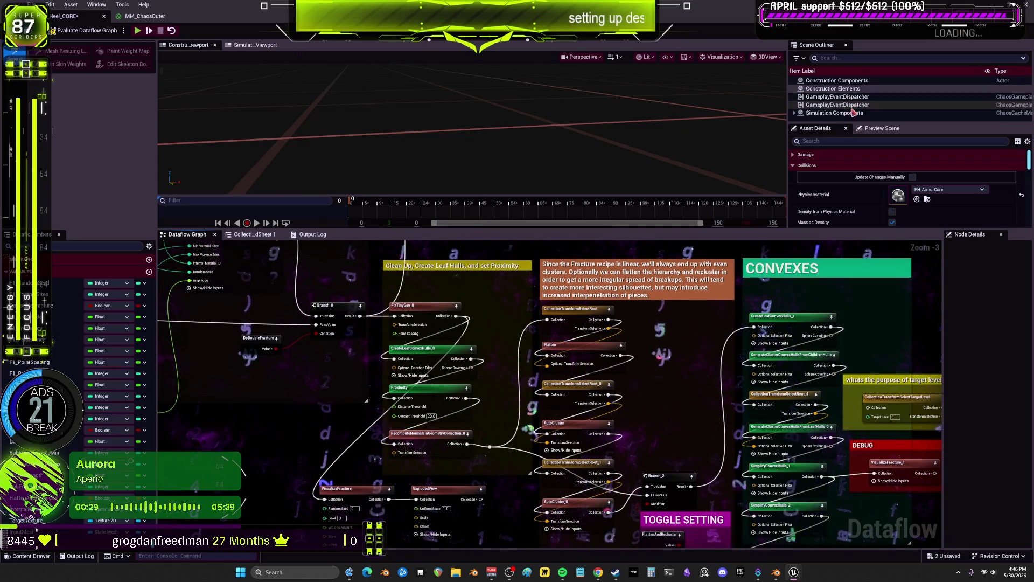
right_click_drag(438, 242, 619, 319)
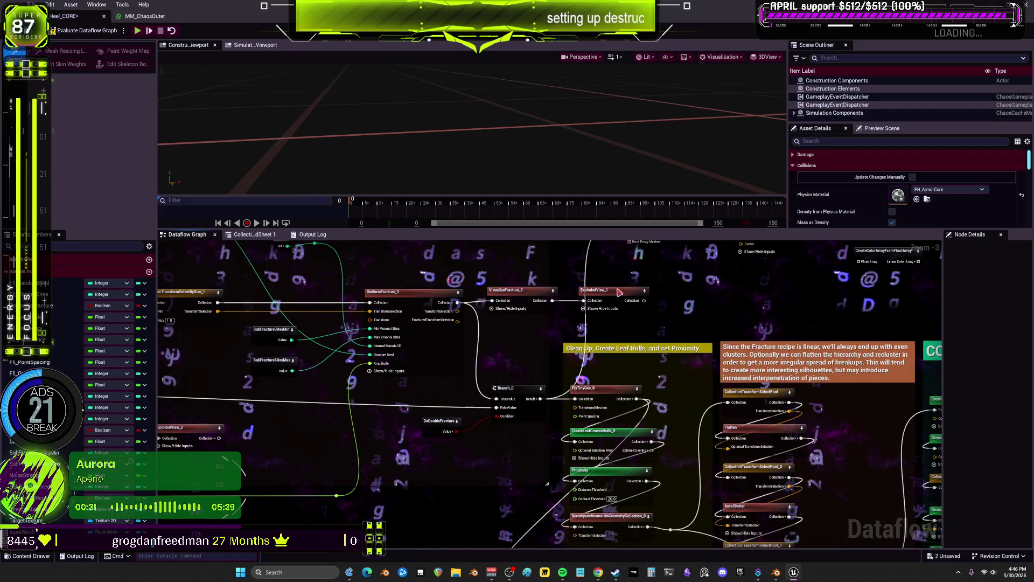
Preview ExplodedView_1 output as multicolored SM_Heel_CORE fracture pieces and close the content drawer.
left_click(606, 290)
key("ctrl+space")
left_click(535, 174)
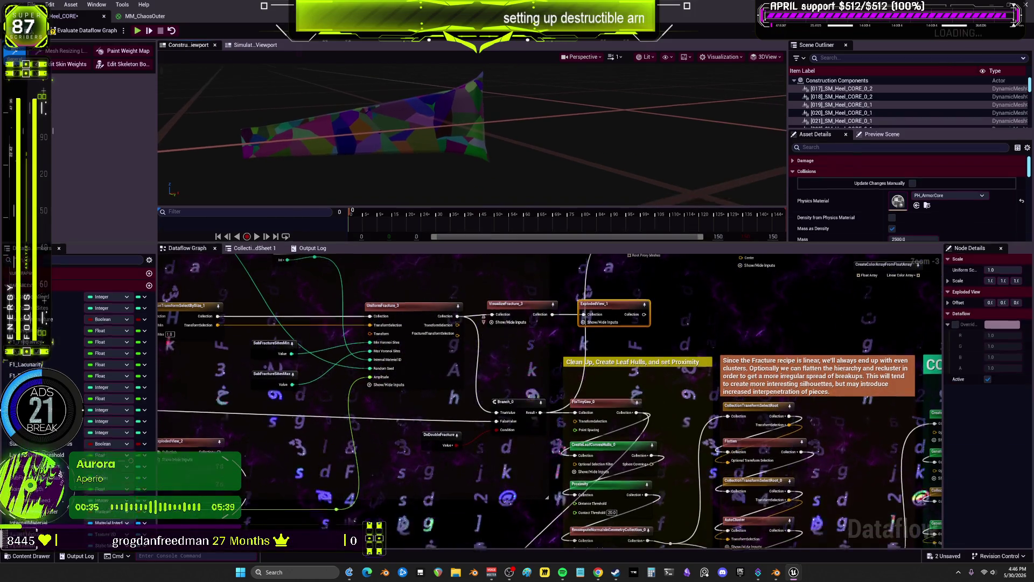
Enlarge the viewport, frame and orbit the fractured GC_Heel_CORE mesh, then shrink the editor to a floating window.
left_click_drag(481, 234, 481, 500)
key("f")
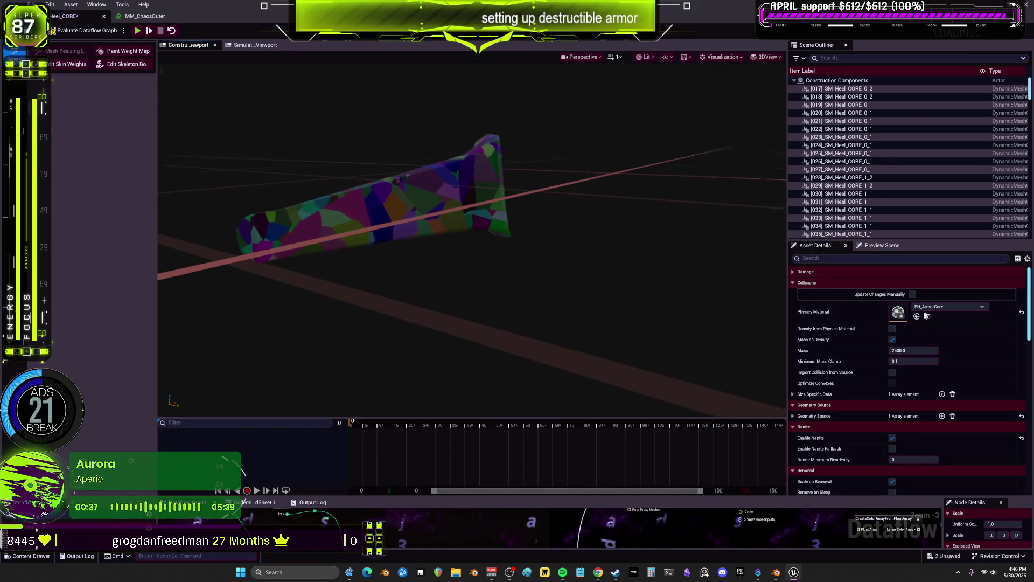
mouse_move(483, 277)
left_mouse_down()
mouse_move(511, 270)
mouse_move(485, 253)
mouse_move(463, 264)
mouse_move(474, 275)
mouse_move(425, 279)
left_mouse_up()
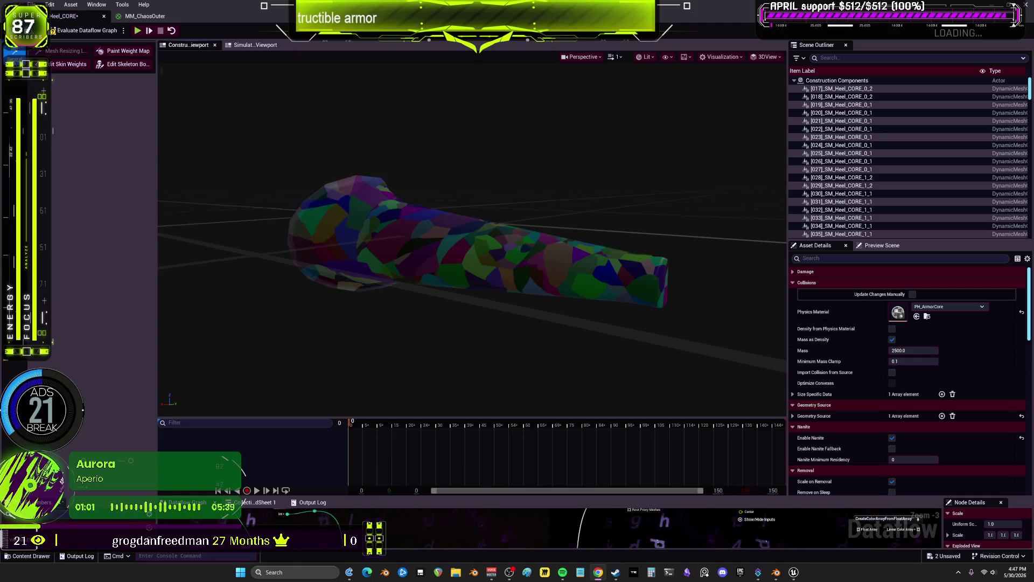
key("super+Down")
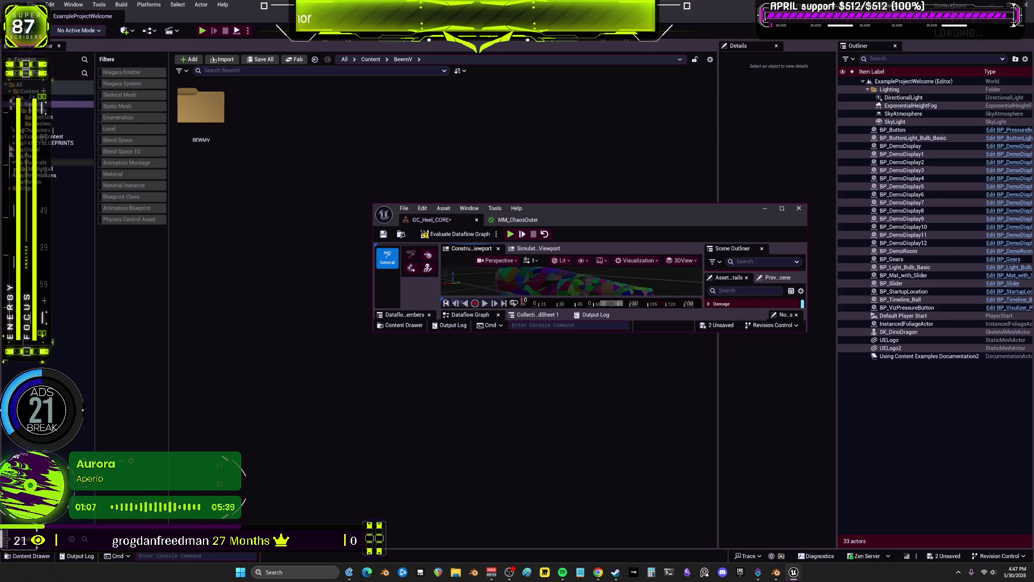
Load Physics_Destruction from Content/Maps/Physics, answering the Save Content prompt.
left_click(14, 156)
left_click(38, 220)
double_click(375, 108)
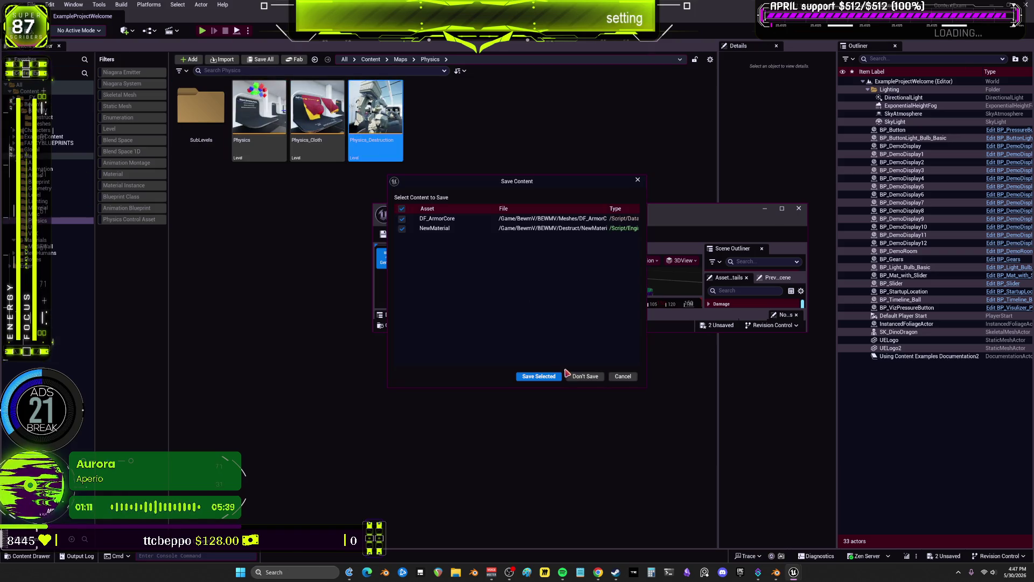
left_click(550, 377)
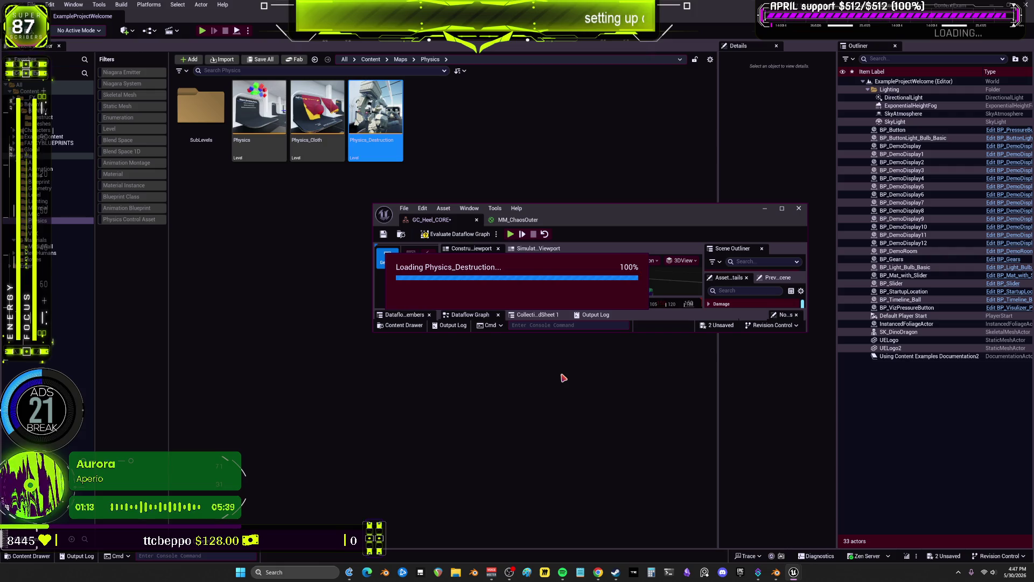